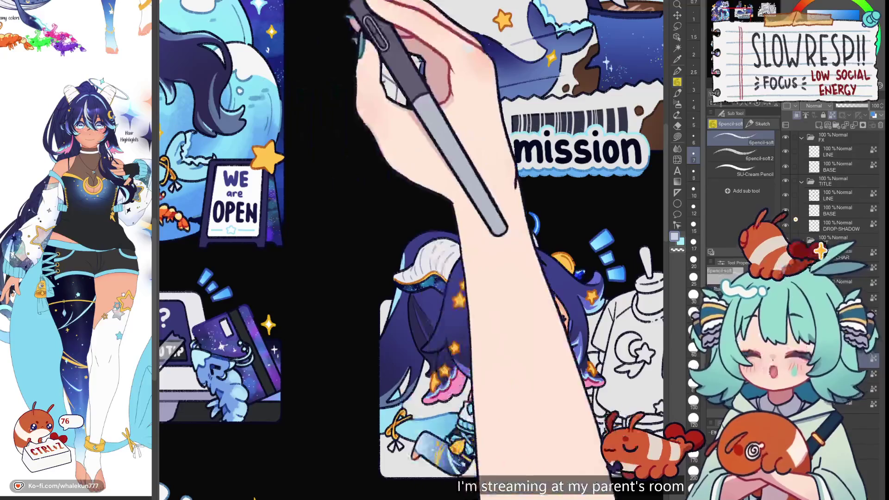
Pan the canvas down from the commission panel to the discord panel
{"action": "mouse_move", "coordinate": [340, 161]}
{"action": "left_mouse_down"}
{"action": "mouse_move", "coordinate": [457, 155]}
{"action": "mouse_move", "coordinate": [516, 202]}
{"action": "mouse_move", "coordinate": [561, 369]}
{"action": "mouse_move", "coordinate": [455, 373]}
{"action": "mouse_move", "coordinate": [415, 63]}
{"action": "left_mouse_up"}
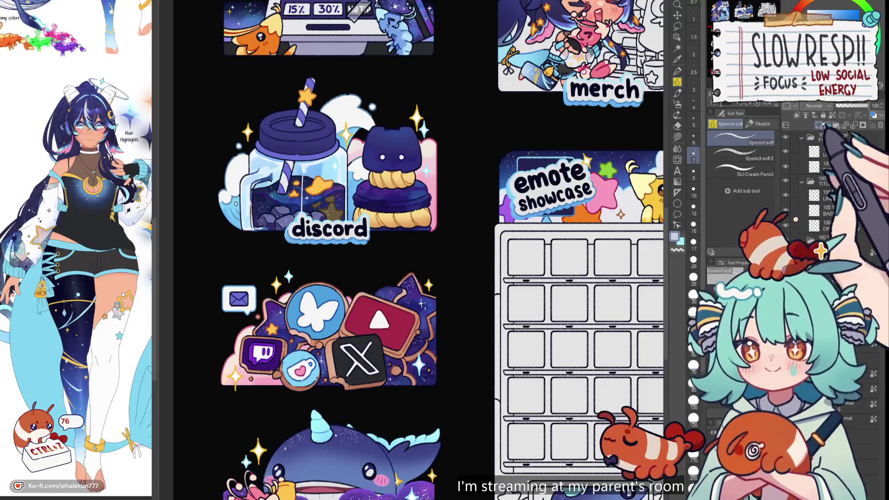
Auto-select the dark blue cat macaron and give it a white base fill
{"action": "key", "text": "w"}
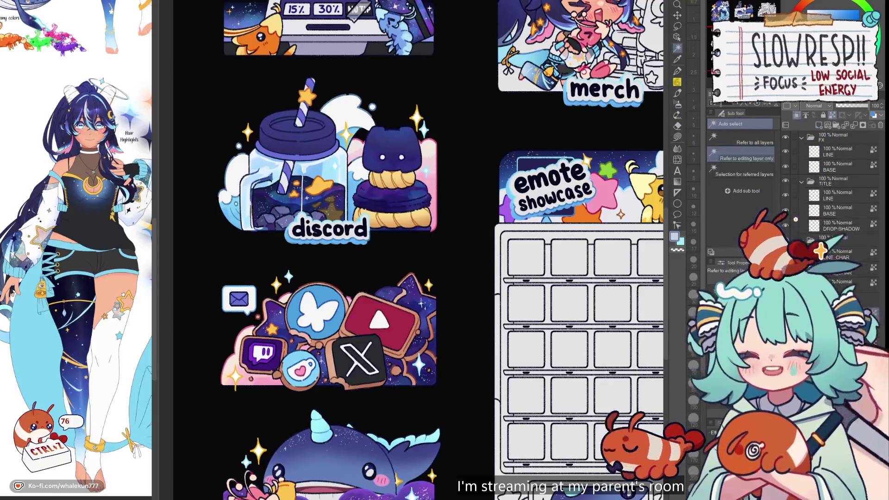
{"action": "left_click", "coordinate": [400, 157]}
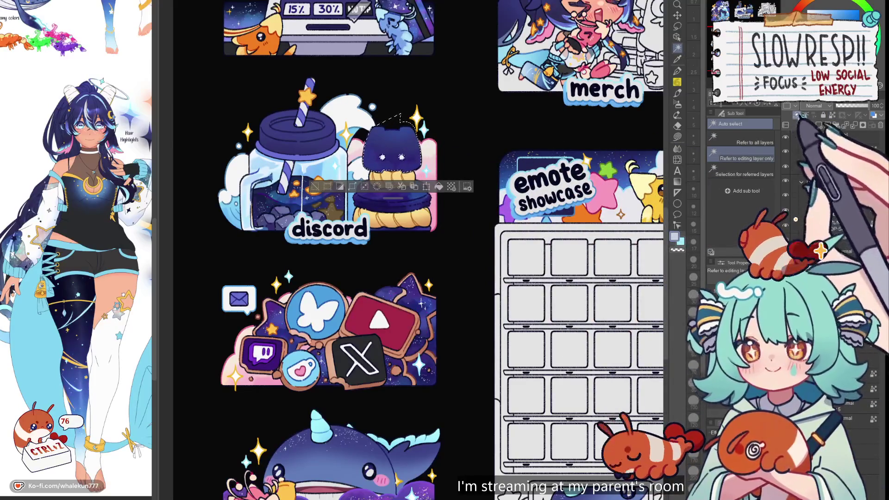
{"action": "left_click", "coordinate": [676, 136]}
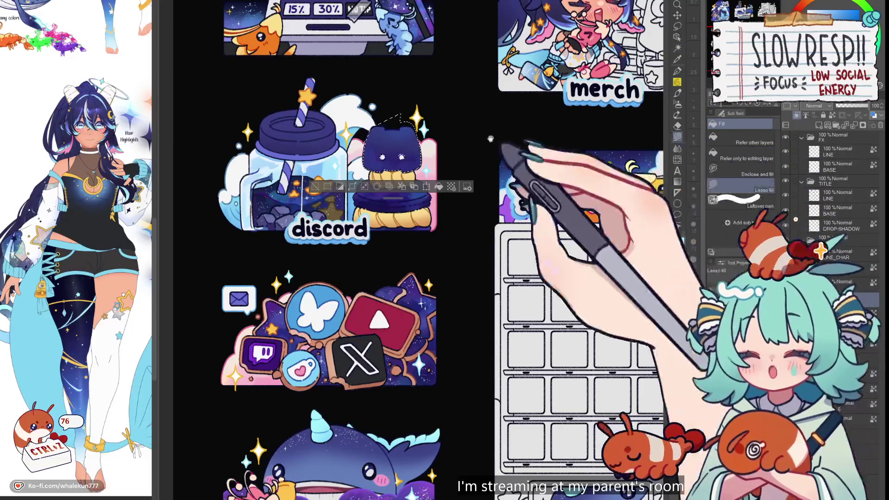
{"action": "scroll", "coordinate": [484, 211], "scroll_direction": "up", "scroll_amount": 4}
{"action": "left_click", "coordinate": [396, 241]}
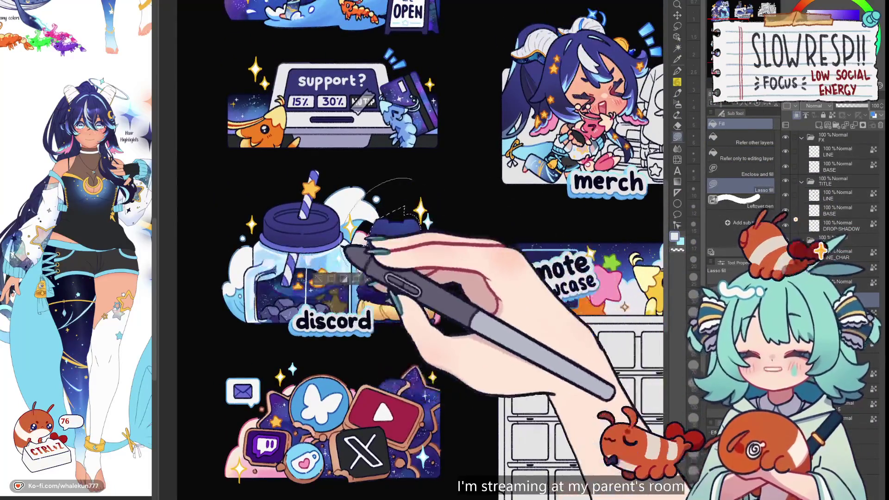
{"action": "scroll", "coordinate": [496, 183], "scroll_direction": "down", "scroll_amount": 3}
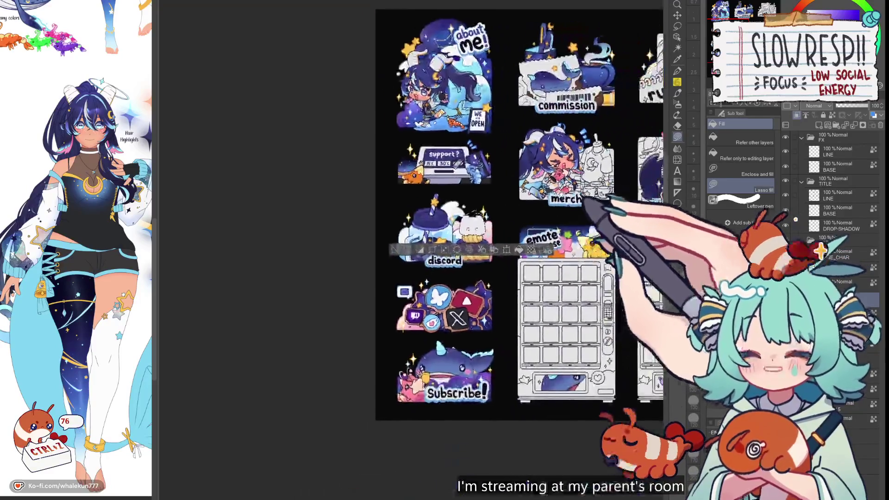
{"action": "scroll", "coordinate": [496, 183], "scroll_direction": "up", "scroll_amount": 4}
Refill the selected cat with a star's yellow-orange, then deselect
{"action": "left_click", "coordinate": [439, 51], "text": "alt"}
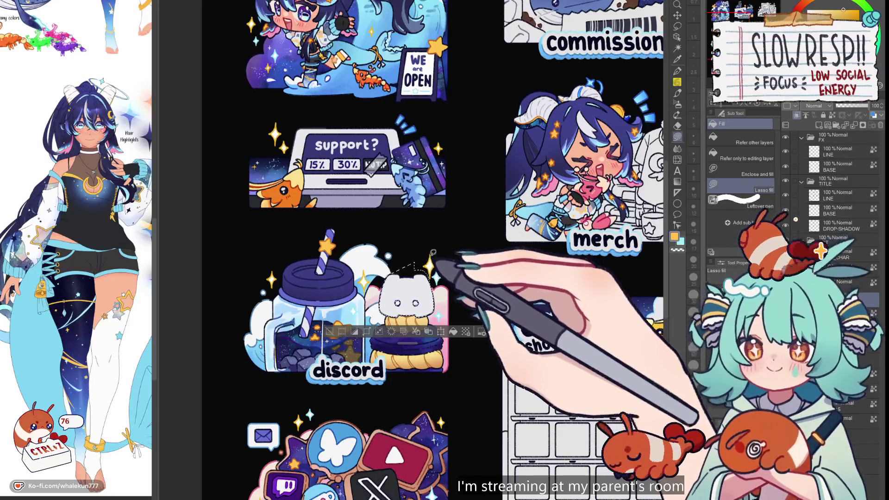
{"action": "left_click", "coordinate": [453, 332]}
{"action": "left_click_drag", "start_coordinate": [463, 277], "coordinate": [445, 190]}
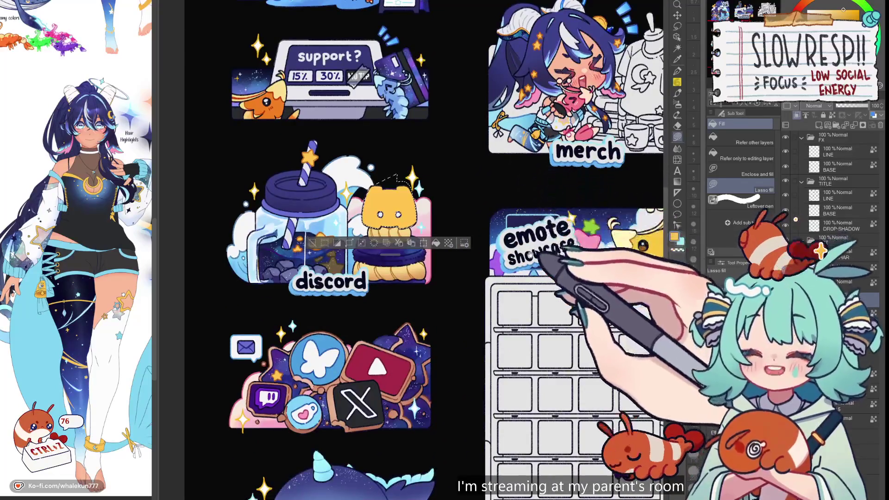
{"action": "left_click_drag", "start_coordinate": [541, 260], "coordinate": [514, 290]}
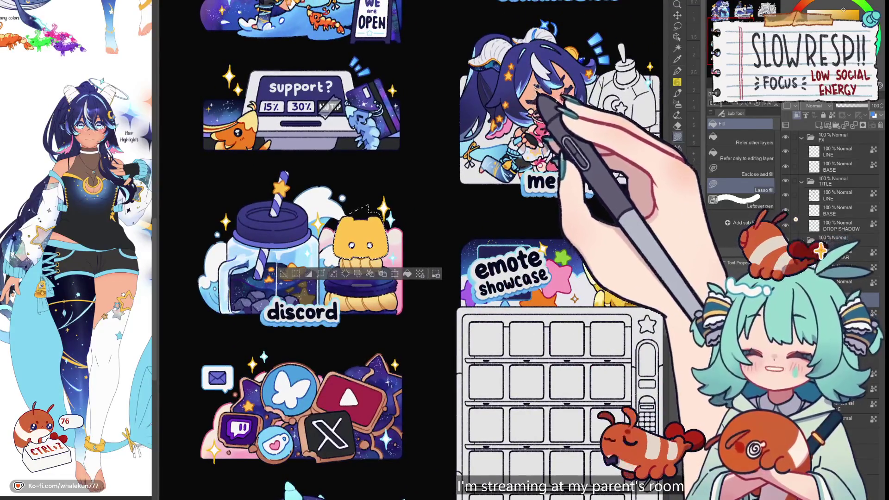
{"action": "key", "text": "ctrl+d"}
Eyedrop light blue from the reference character, lasso-fill the cat with it, and deselect
{"action": "scroll", "coordinate": [538, 88], "scroll_direction": "down", "scroll_amount": 5}
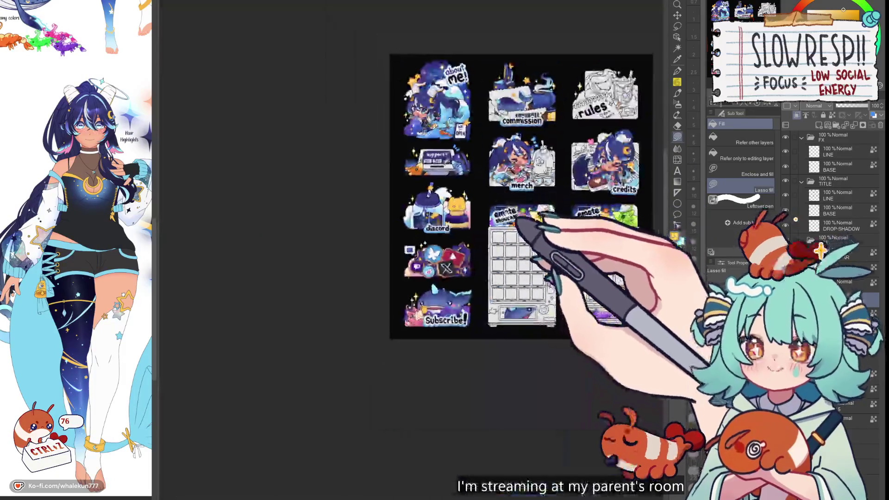
{"action": "scroll", "coordinate": [573, 259], "scroll_direction": "up", "scroll_amount": 3}
{"action": "scroll", "coordinate": [473, 206], "scroll_direction": "up", "scroll_amount": 1}
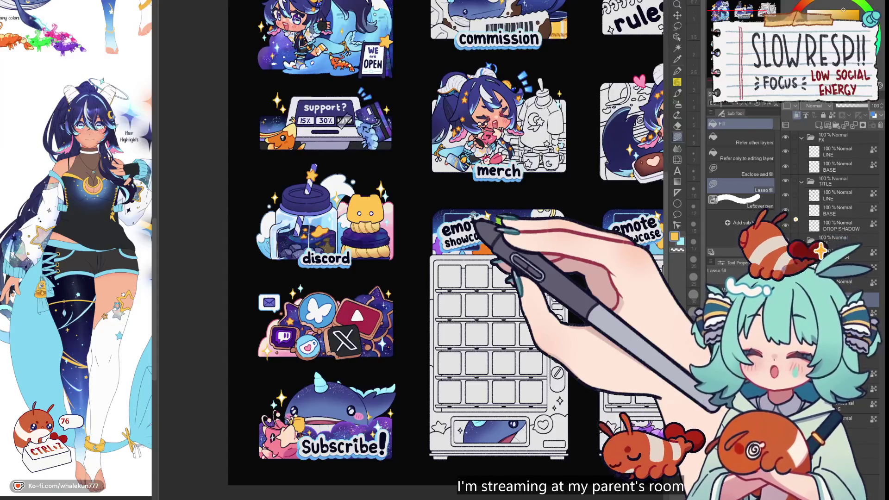
{"action": "left_click", "coordinate": [41, 330]}
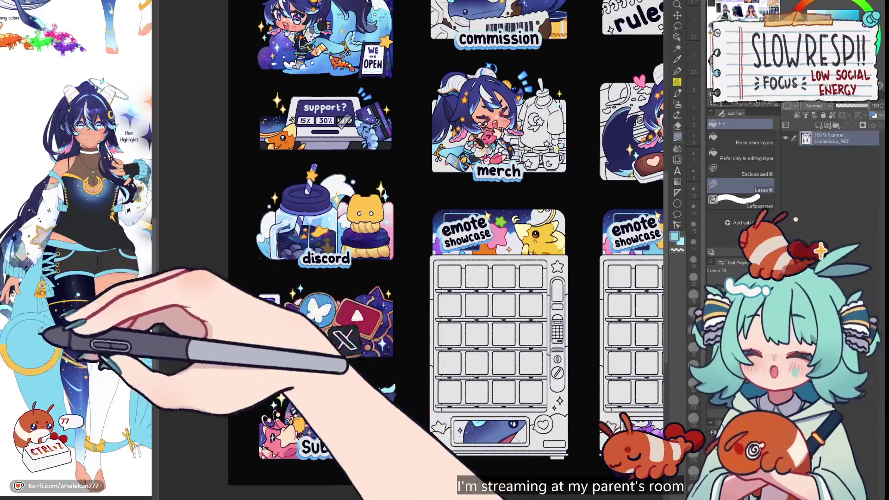
{"action": "left_click", "coordinate": [417, 148]}
{"action": "left_click_drag", "start_coordinate": [352, 185], "coordinate": [423, 224]}
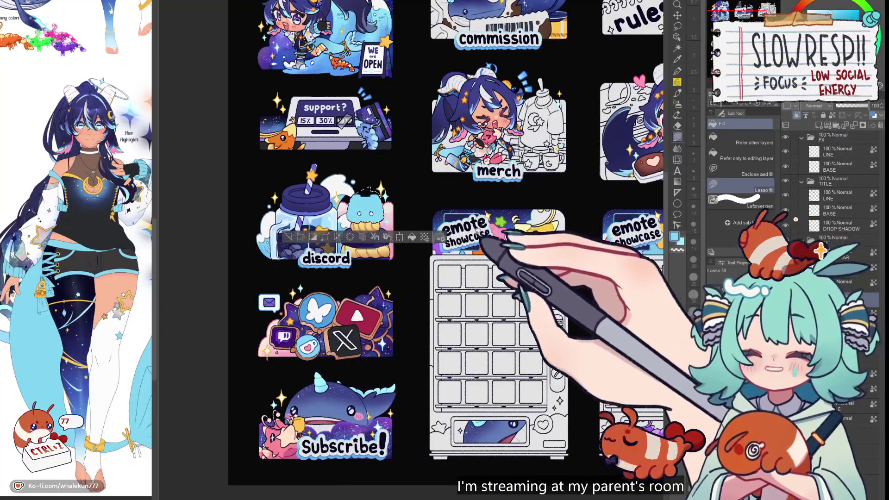
{"action": "key", "text": "ctrl+d"}
Switch to the Airbrush and bring the reference character back into view
{"action": "scroll", "coordinate": [430, 225], "scroll_direction": "down", "scroll_amount": 5}
{"action": "scroll", "coordinate": [430, 225], "scroll_direction": "up", "scroll_amount": 3}
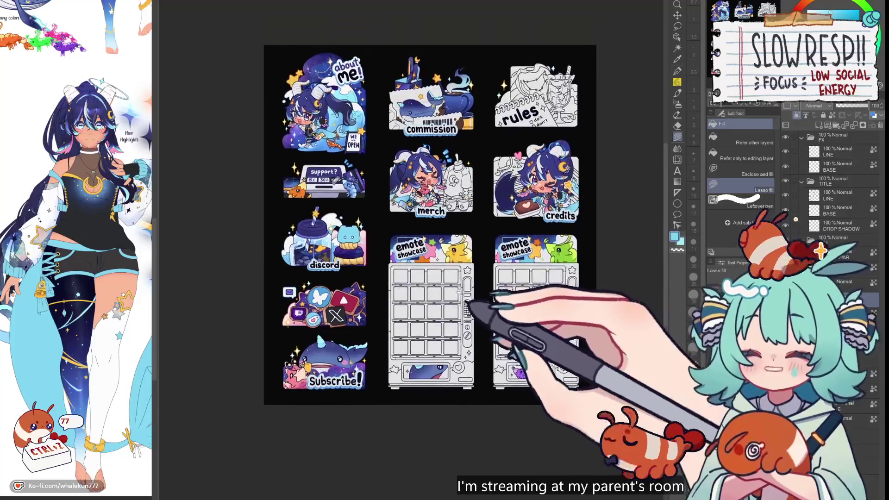
{"action": "scroll", "coordinate": [447, 274], "scroll_direction": "up", "scroll_amount": 2}
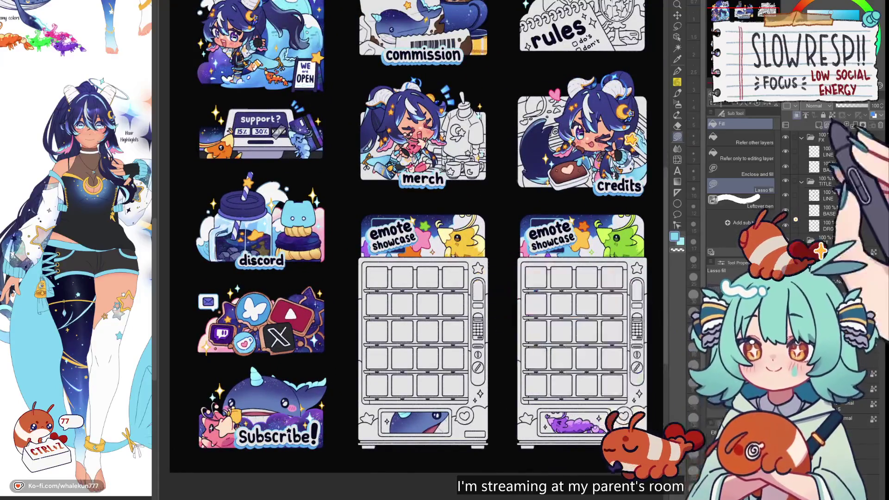
{"action": "key", "text": "b"}
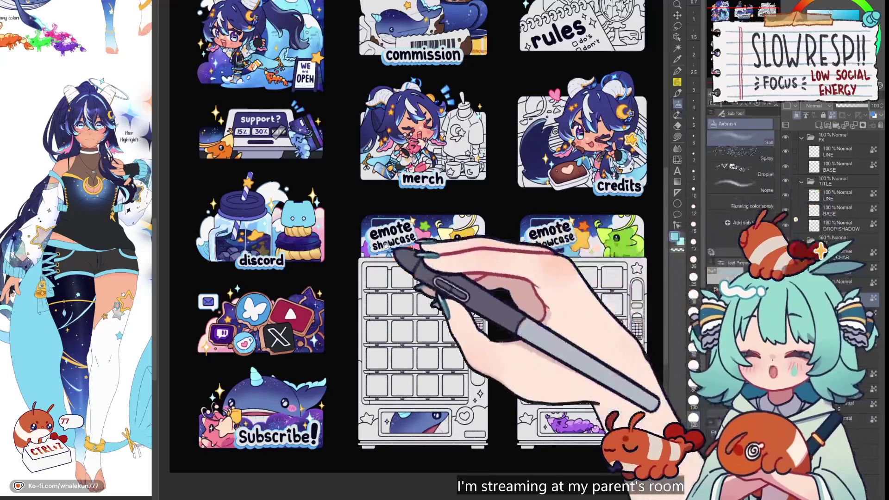
{"action": "scroll", "coordinate": [393, 250], "scroll_direction": "up", "scroll_amount": 2}
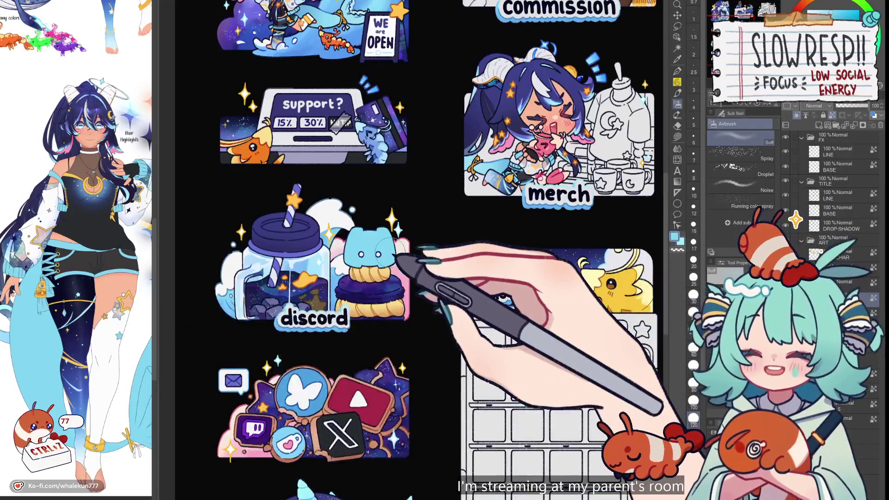
{"action": "left_click_drag", "start_coordinate": [131, 227], "coordinate": [119, 248]}
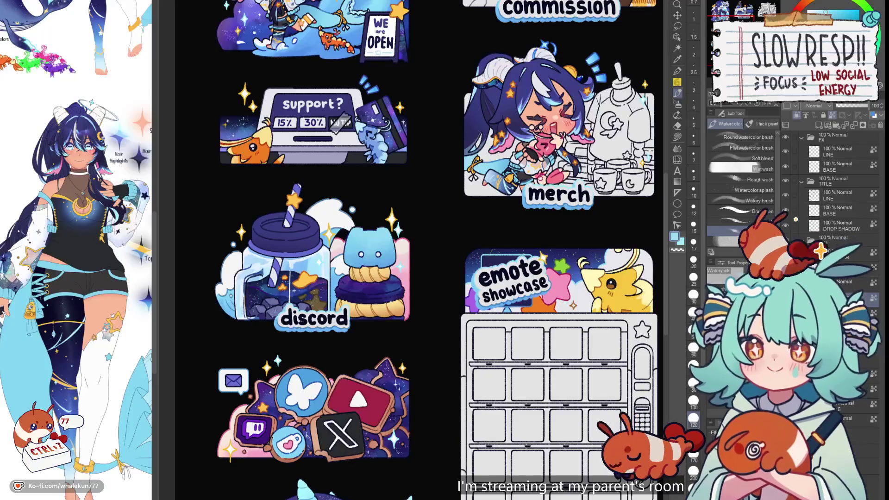
Zoom to the discord panel and set the G-pen to size 12 for the lid and macaron details
{"action": "key", "text": "g"}
{"action": "scroll", "coordinate": [540, 278], "scroll_direction": "down", "scroll_amount": 3}
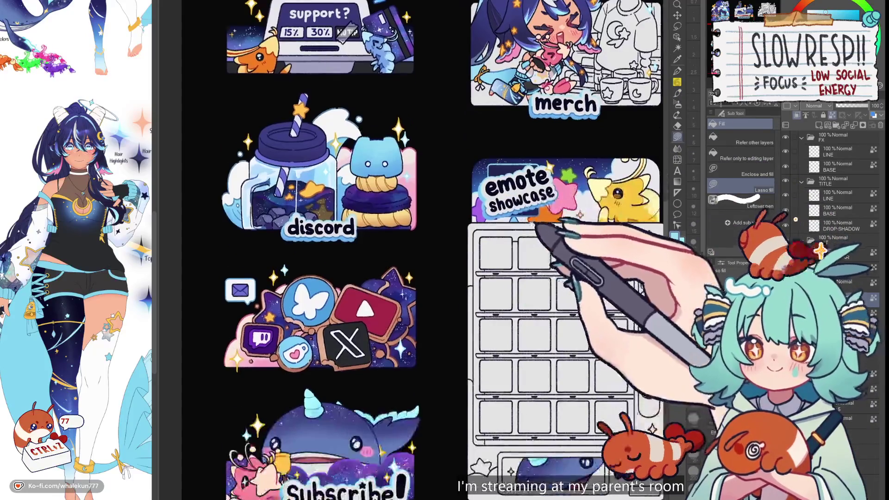
{"action": "key", "text": "ctrl+minus"}
{"action": "scroll", "coordinate": [528, 240], "scroll_direction": "down", "scroll_amount": 5}
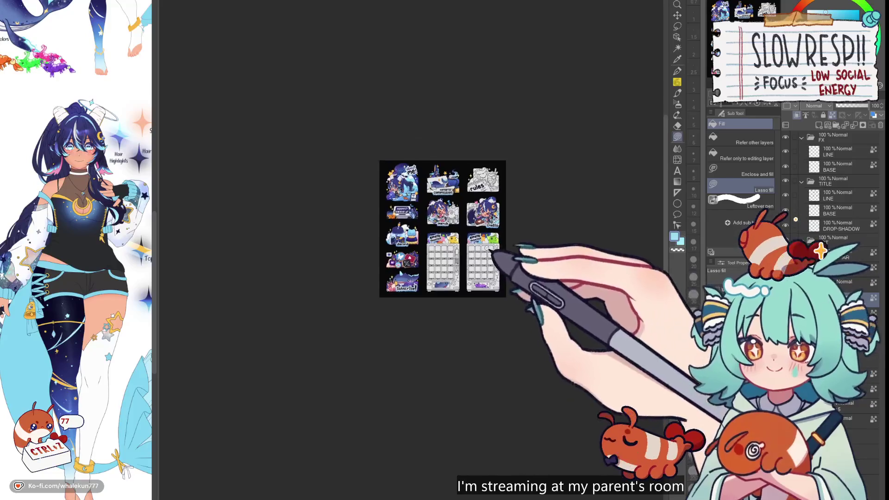
{"action": "scroll", "coordinate": [379, 222], "scroll_direction": "up", "scroll_amount": 5}
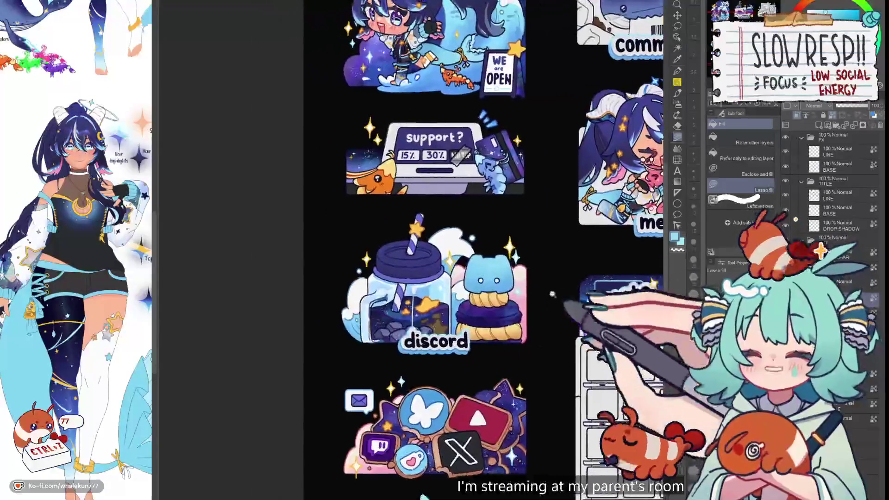
{"action": "key", "text": "p"}
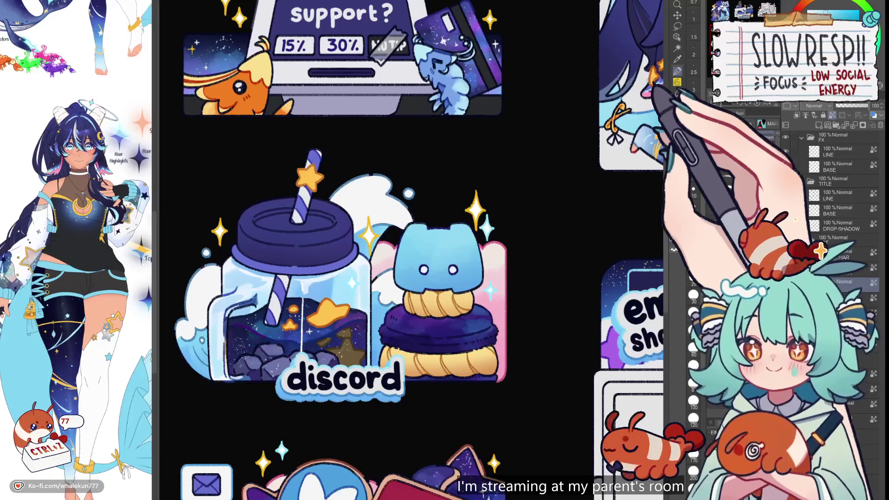
{"action": "scroll", "coordinate": [469, 177], "scroll_direction": "up", "scroll_amount": 5}
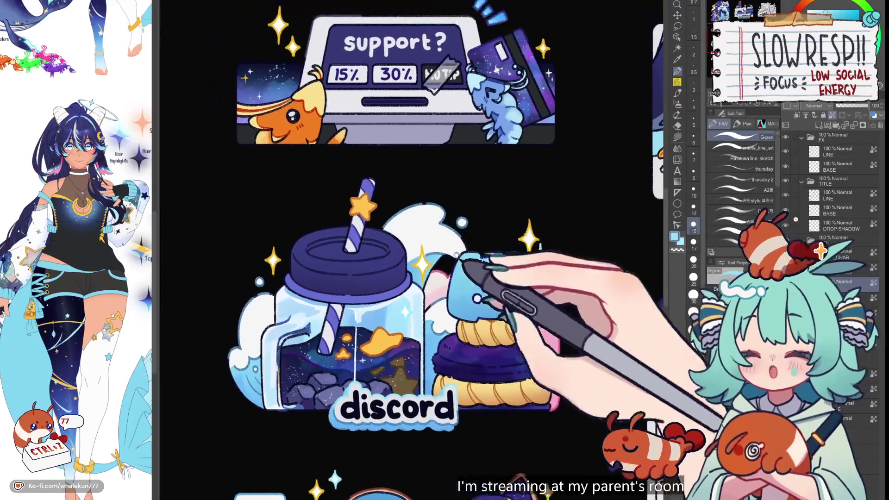
{"action": "scroll", "coordinate": [468, 177], "scroll_direction": "up", "scroll_amount": 1}
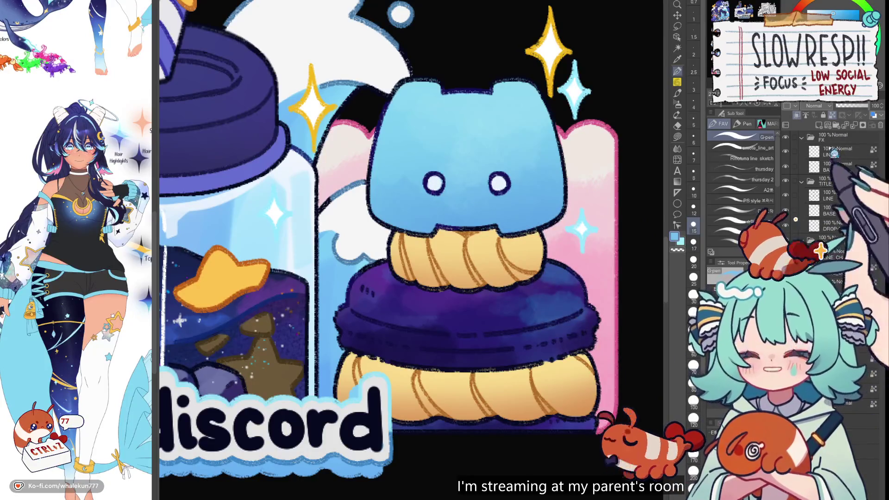
{"action": "key", "text": "bracketleft"}
{"action": "key", "text": "bracketleft"}
{"action": "key", "text": "bracketleft"}
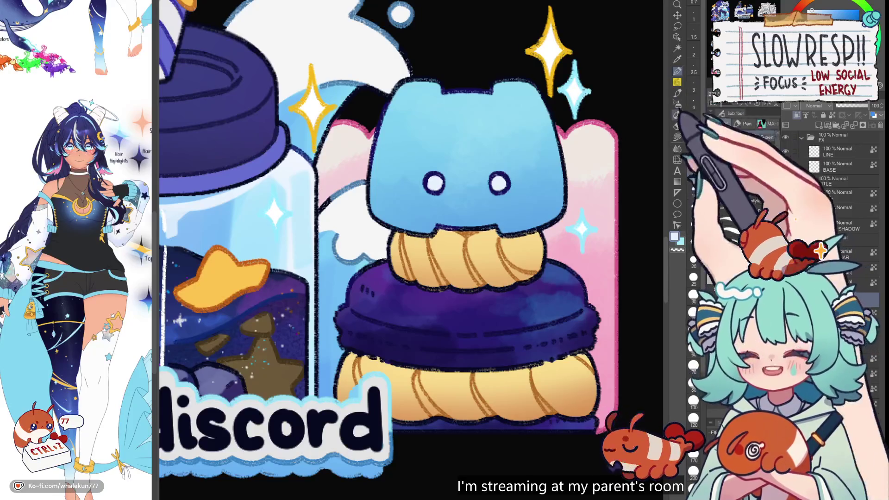
{"action": "left_click", "coordinate": [677, 71]}
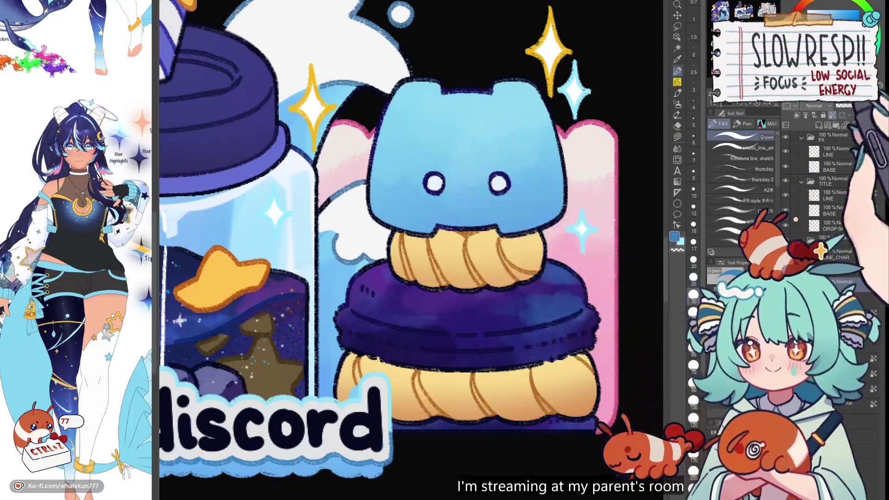
Draw a dark navy outline over the cat's head edge between its ears
{"action": "scroll", "coordinate": [522, 196], "scroll_direction": "down", "scroll_amount": 5}
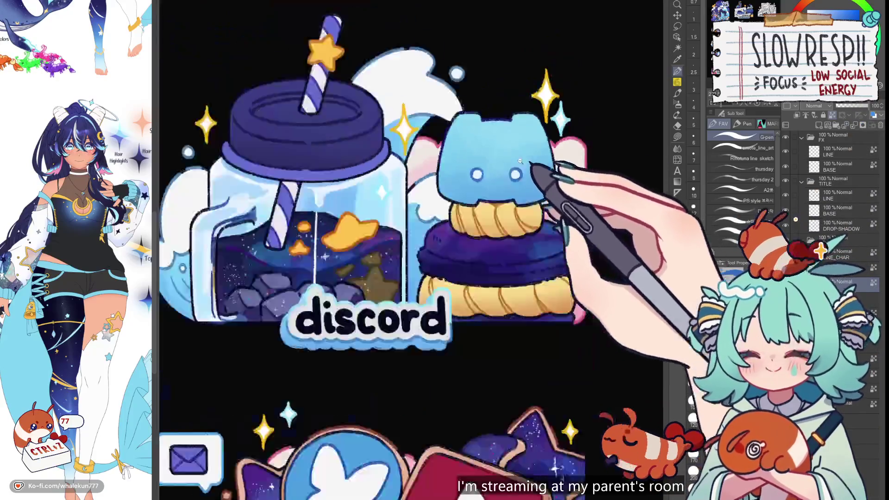
{"action": "scroll", "coordinate": [521, 196], "scroll_direction": "up", "scroll_amount": 5}
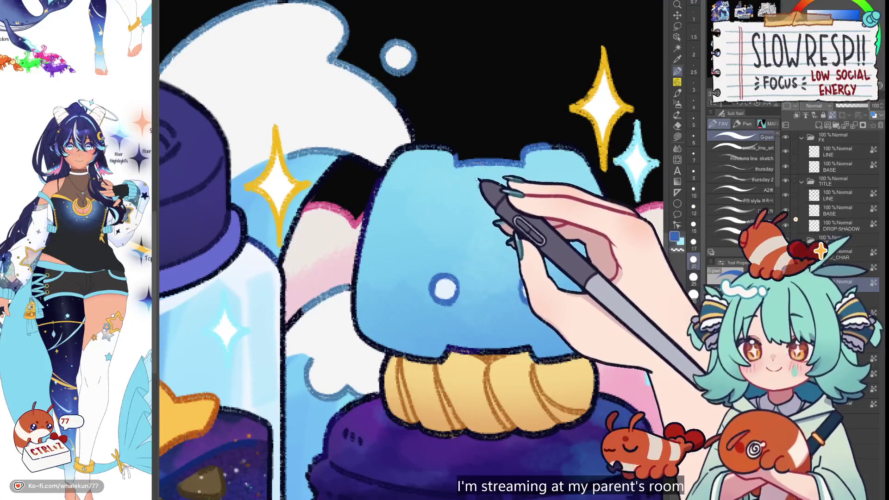
{"action": "left_click_drag", "start_coordinate": [523, 163], "coordinate": [458, 164]}
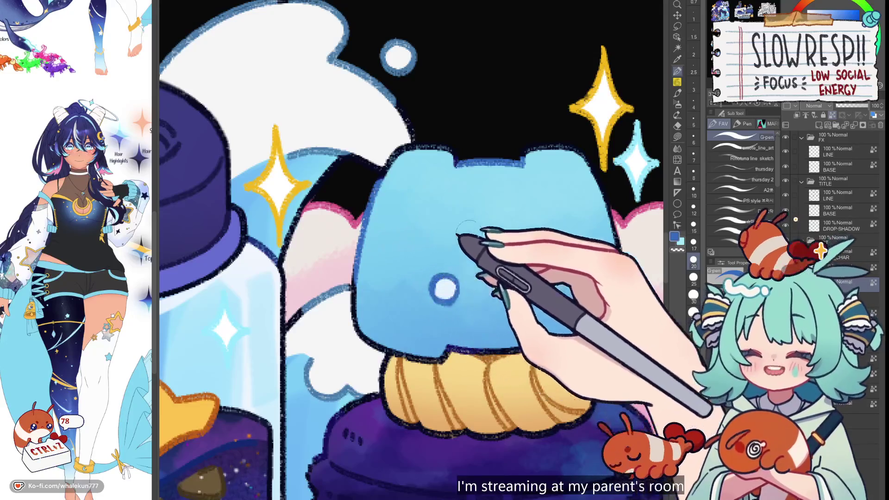
{"action": "left_click_drag", "start_coordinate": [528, 230], "coordinate": [483, 178]}
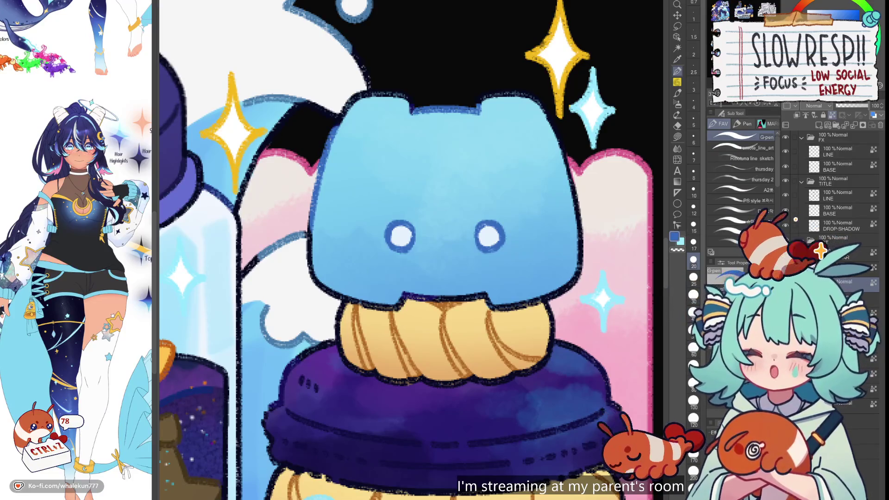
{"action": "left_click", "coordinate": [677, 136]}
{"action": "scroll", "coordinate": [561, 236], "scroll_direction": "down", "scroll_amount": 4}
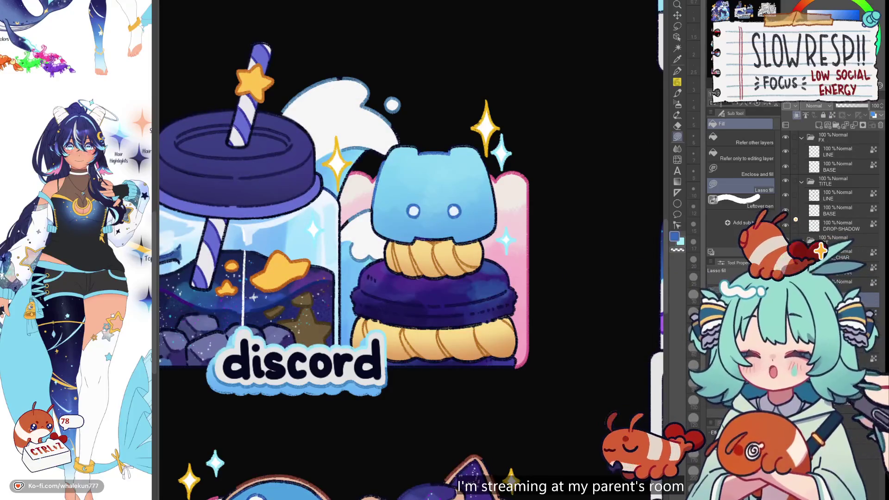
Choose the Pen's A2 sub tool and paint a dark blue curl atop the mug's steam
{"action": "scroll", "coordinate": [410, 250], "scroll_direction": "down", "scroll_amount": 5}
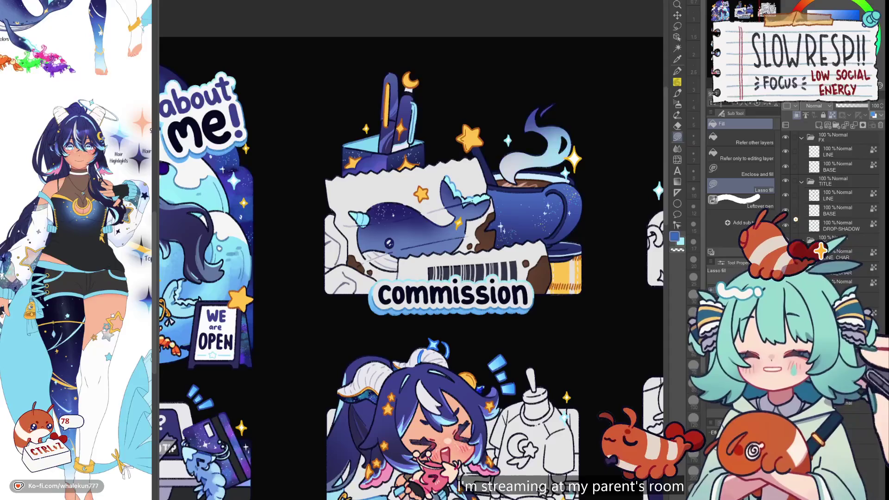
{"action": "scroll", "coordinate": [614, 111], "scroll_direction": "up", "scroll_amount": 2}
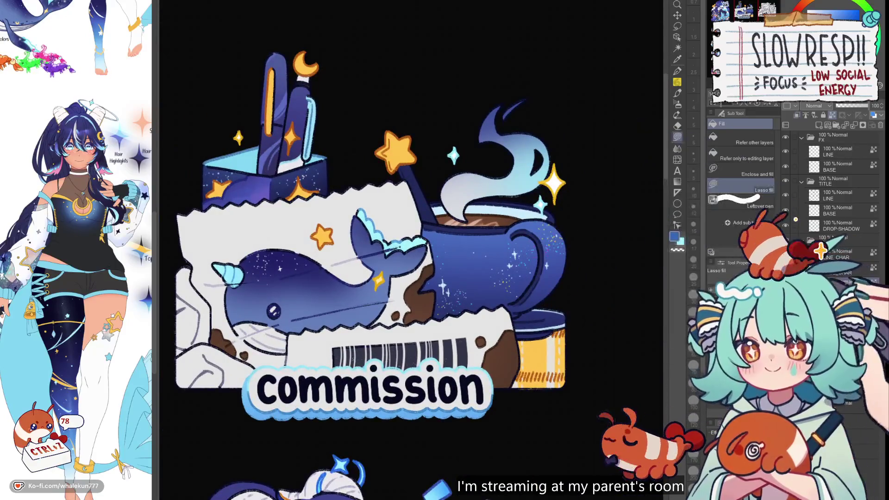
{"action": "left_click", "coordinate": [677, 69]}
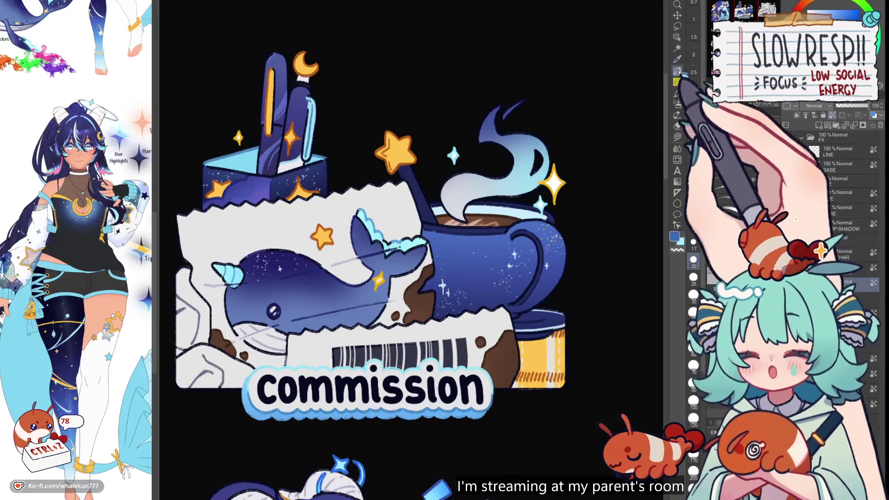
{"action": "scroll", "coordinate": [548, 192], "scroll_direction": "up", "scroll_amount": 2}
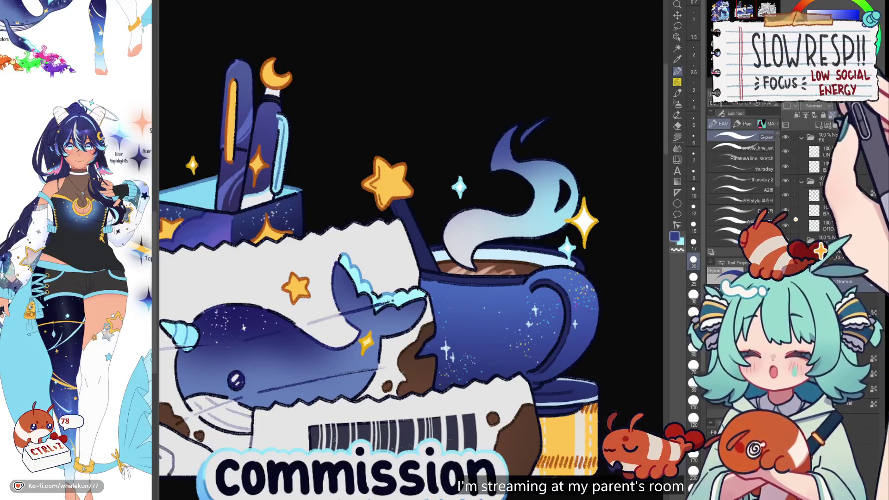
{"action": "left_click", "coordinate": [740, 190]}
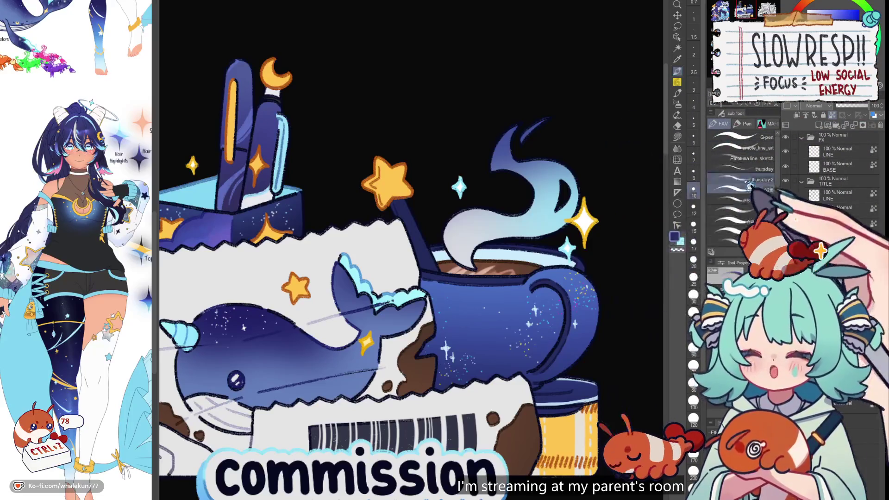
{"action": "mouse_move", "coordinate": [546, 119]}
{"action": "left_mouse_down"}
{"action": "mouse_move", "coordinate": [520, 132]}
{"action": "mouse_move", "coordinate": [521, 150]}
{"action": "left_mouse_up"}
Try a light blue gradient stroke over the steam, then undo the strokes
{"action": "scroll", "coordinate": [569, 153], "scroll_direction": "down", "scroll_amount": 5}
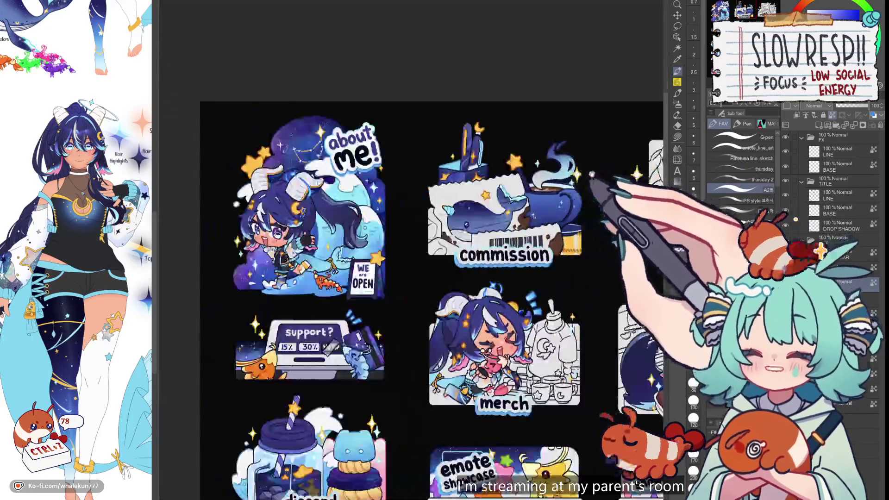
{"action": "scroll", "coordinate": [555, 162], "scroll_direction": "up", "scroll_amount": 5}
{"action": "left_click_drag", "start_coordinate": [540, 183], "coordinate": [523, 181]}
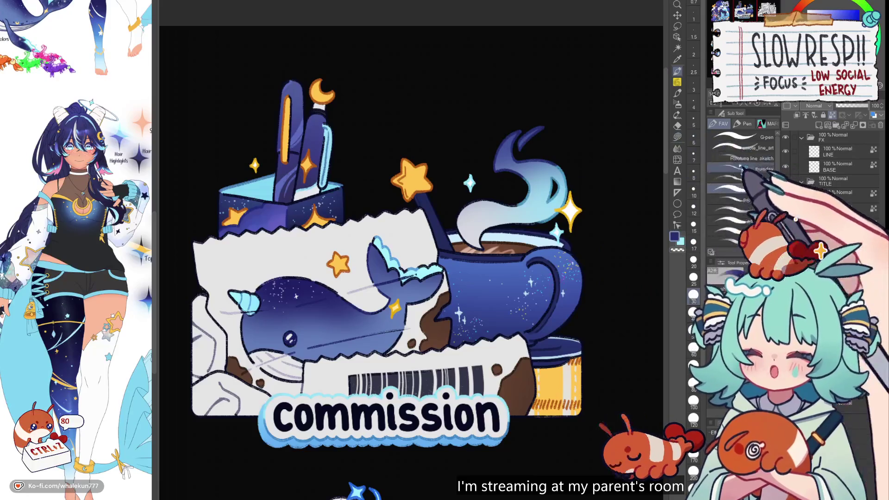
{"action": "left_click", "coordinate": [677, 105]}
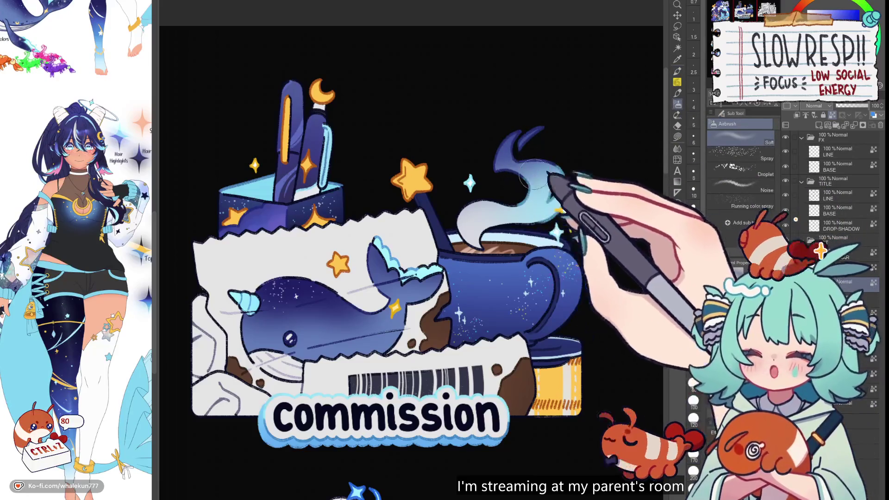
{"action": "left_click", "coordinate": [677, 70]}
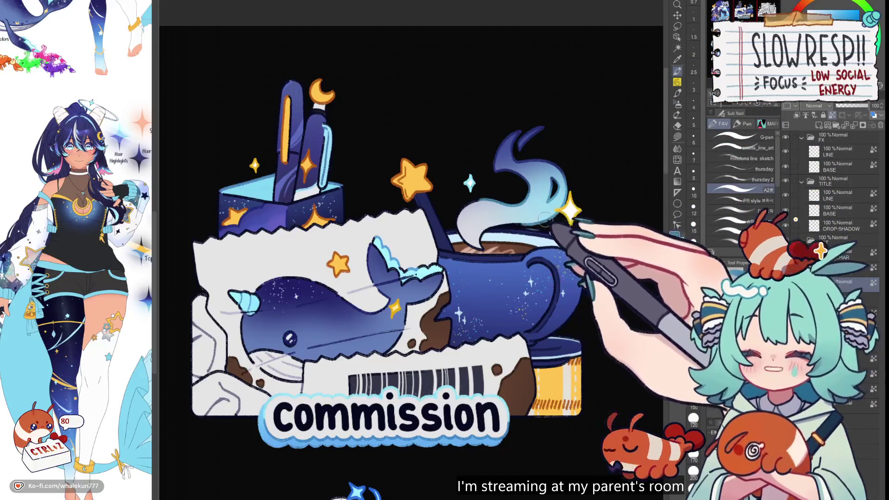
{"action": "left_click", "coordinate": [741, 137]}
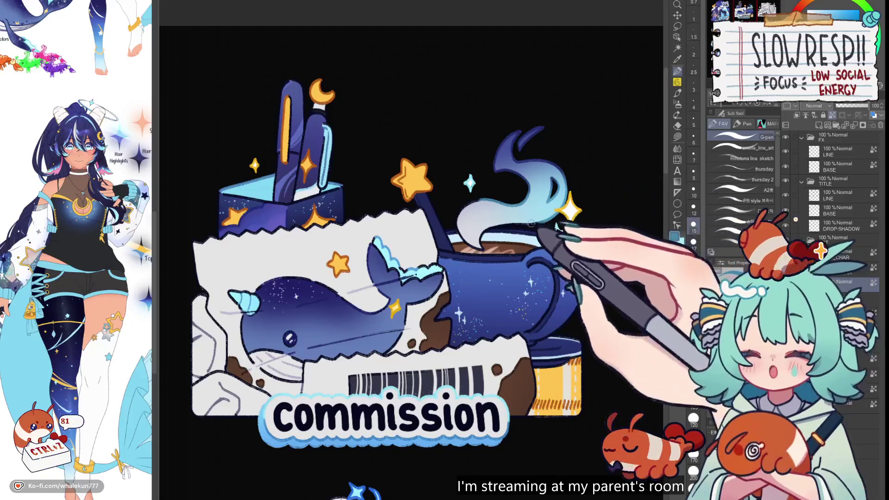
{"action": "key", "text": "ctrl+z"}
{"action": "key", "text": "ctrl+z"}
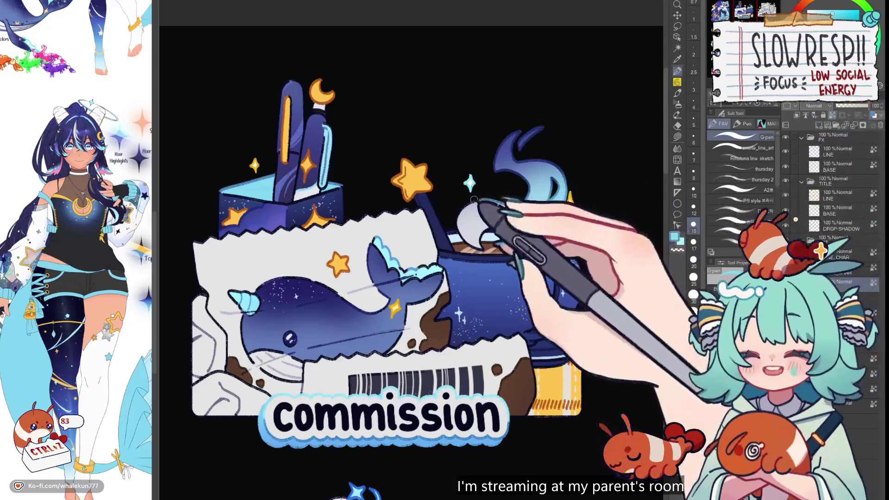
{"action": "key", "text": "ctrl+z"}
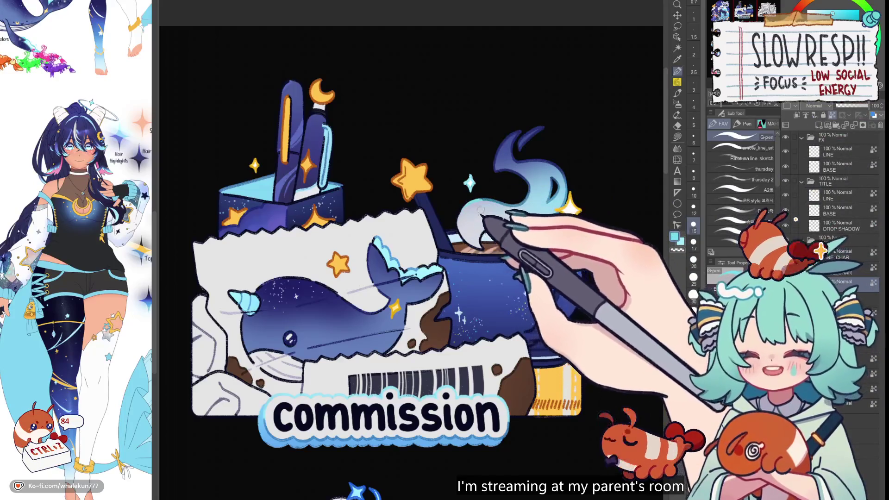
{"action": "scroll", "coordinate": [481, 210], "scroll_direction": "up", "scroll_amount": 2}
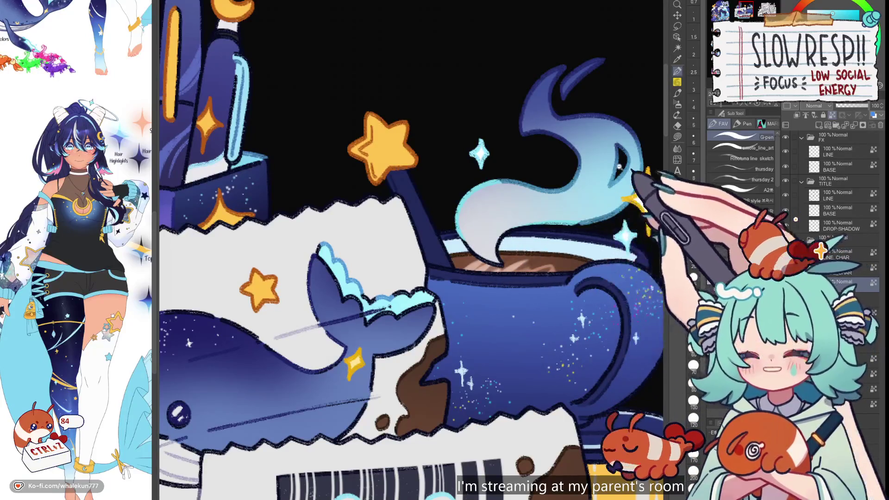
{"action": "scroll", "coordinate": [619, 167], "scroll_direction": "down", "scroll_amount": 3}
{"action": "scroll", "coordinate": [618, 166], "scroll_direction": "up", "scroll_amount": 3}
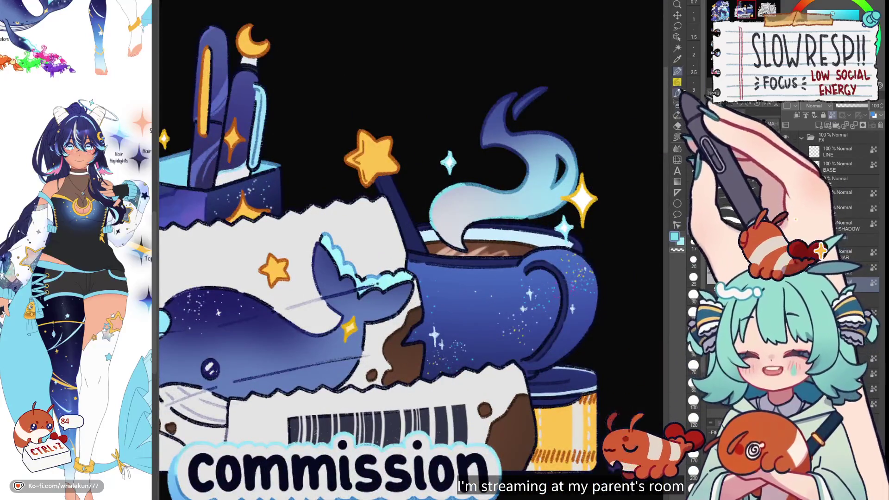
Lasso-select the steam area and choose the speckled Spray airbrush to paint inside it
{"action": "left_click", "coordinate": [676, 103]}
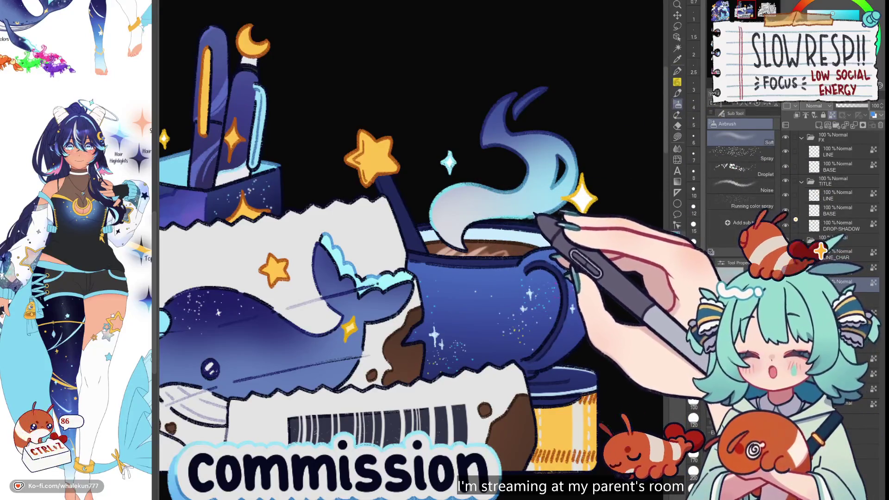
{"action": "left_click", "coordinate": [677, 26]}
{"action": "scroll", "coordinate": [543, 194], "scroll_direction": "up", "scroll_amount": 2}
{"action": "scroll", "coordinate": [546, 191], "scroll_direction": "up", "scroll_amount": 1}
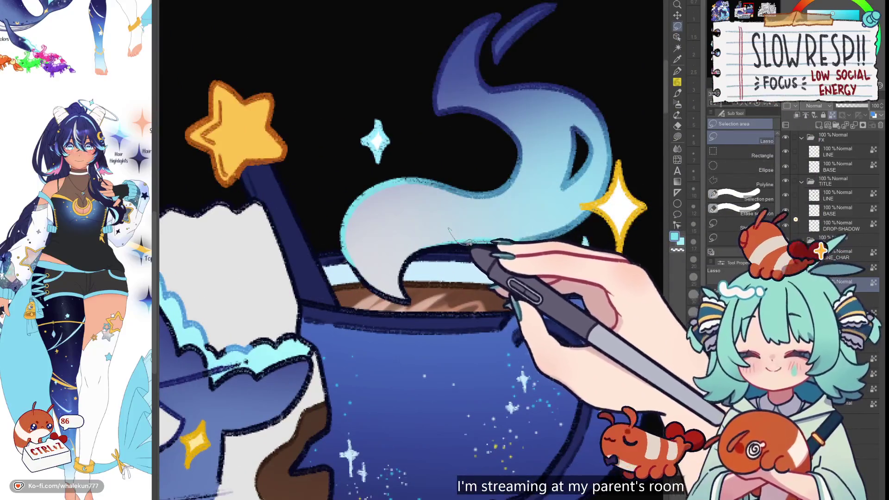
{"action": "left_click_drag", "start_coordinate": [566, 200], "coordinate": [564, 194]}
{"action": "key", "text": "b"}
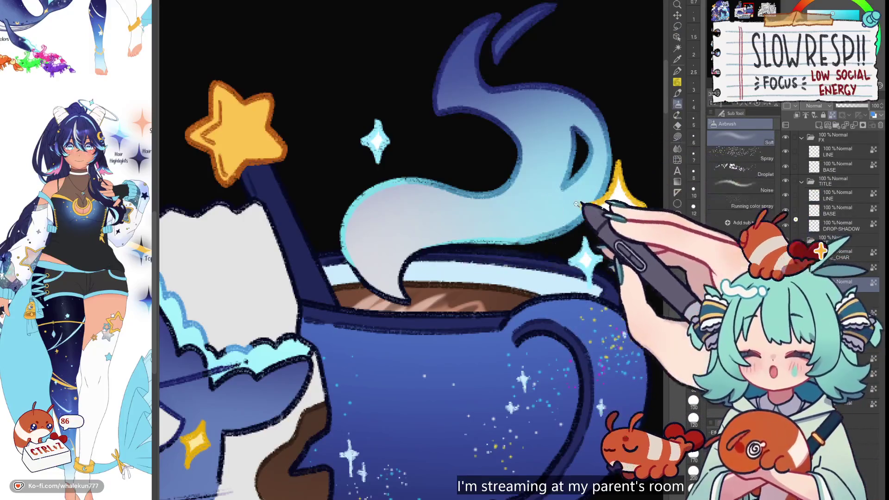
{"action": "scroll", "coordinate": [576, 206], "scroll_direction": "down", "scroll_amount": 3}
{"action": "key", "text": "h"}
{"action": "key", "text": "h"}
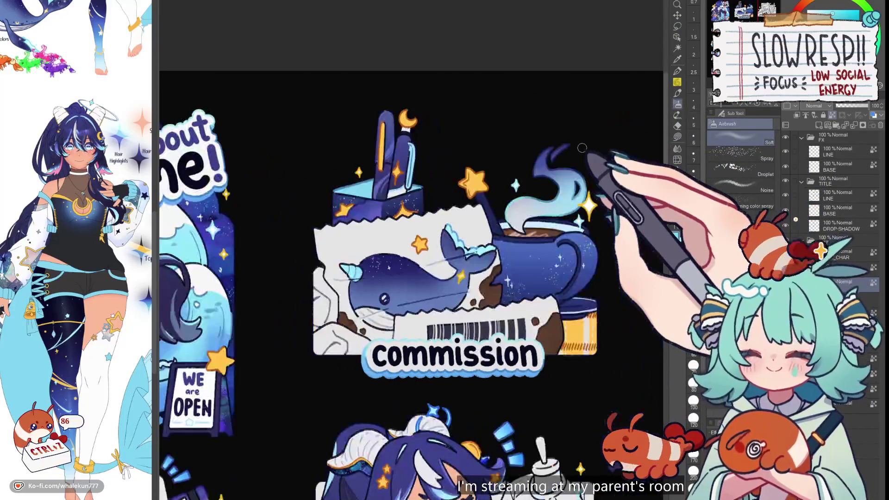
{"action": "scroll", "coordinate": [582, 147], "scroll_direction": "down", "scroll_amount": 3}
{"action": "scroll", "coordinate": [582, 185], "scroll_direction": "up", "scroll_amount": 3}
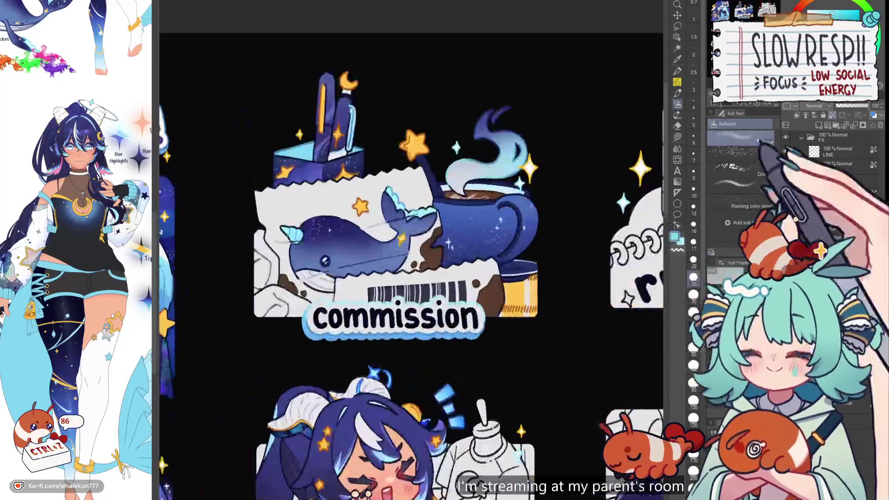
{"action": "left_click", "coordinate": [759, 156]}
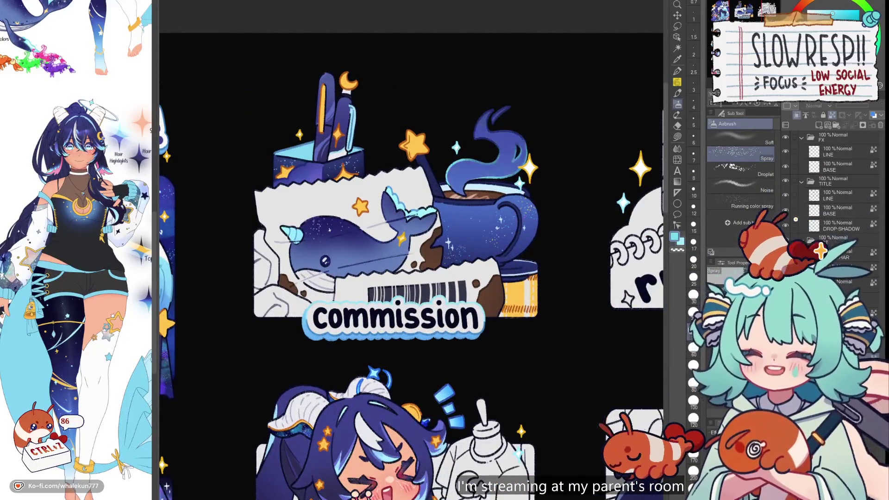
{"action": "scroll", "coordinate": [560, 184], "scroll_direction": "up", "scroll_amount": 3}
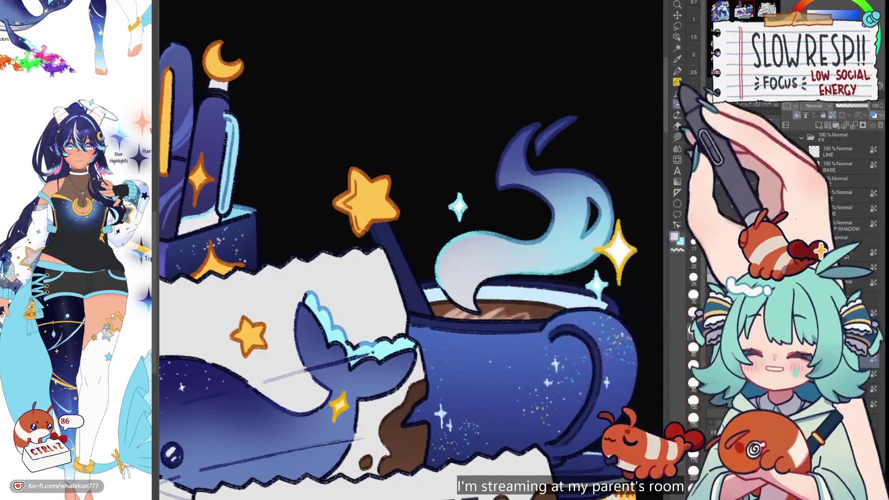
After trying dark blue, purple and pink, airbrush blue shading onto the steam above the mug
{"action": "left_click", "coordinate": [807, 9]}
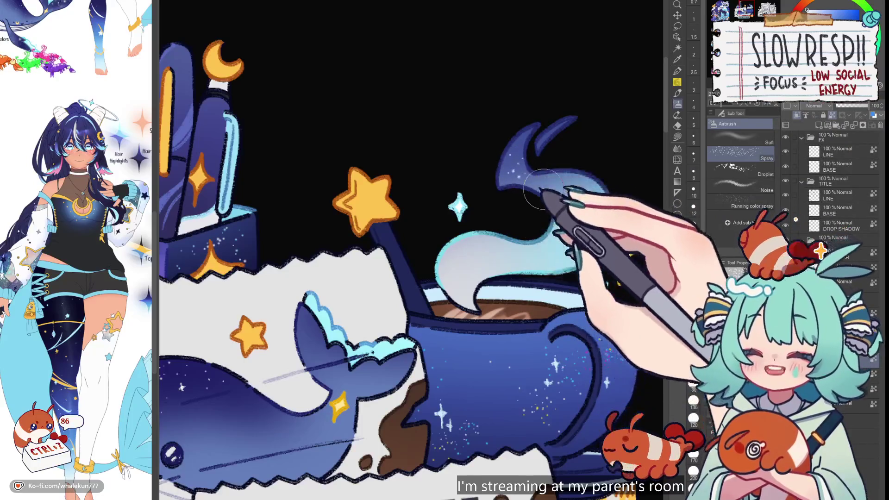
{"action": "key", "text": "ctrl+z"}
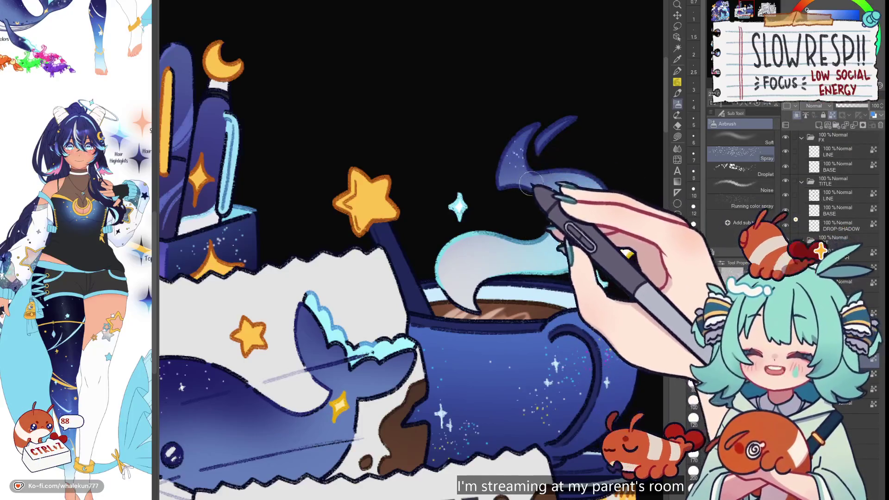
{"action": "scroll", "coordinate": [560, 234], "scroll_direction": "down", "scroll_amount": 5}
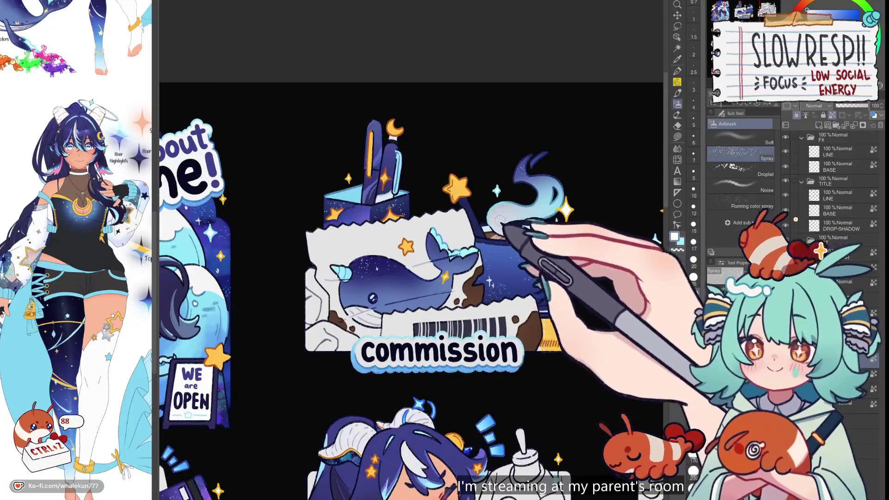
{"action": "scroll", "coordinate": [562, 174], "scroll_direction": "up", "scroll_amount": 2}
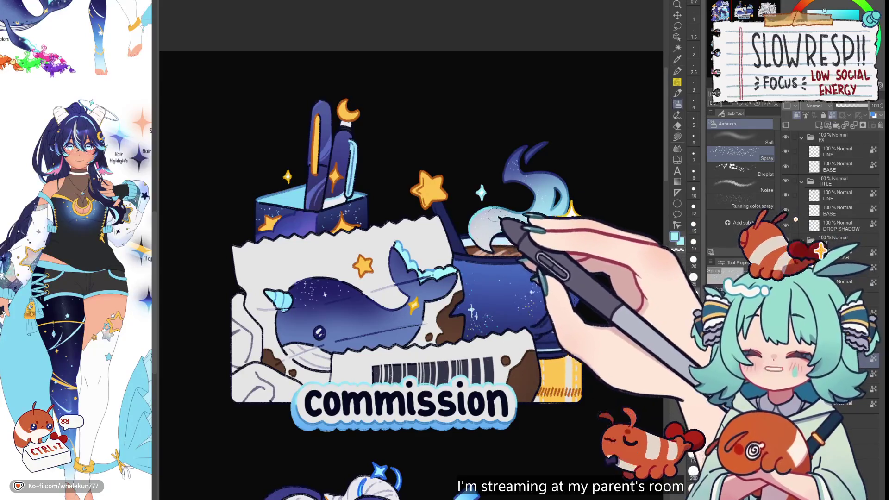
{"action": "left_click", "coordinate": [834, 11]}
{"action": "key", "text": "ctrl+z"}
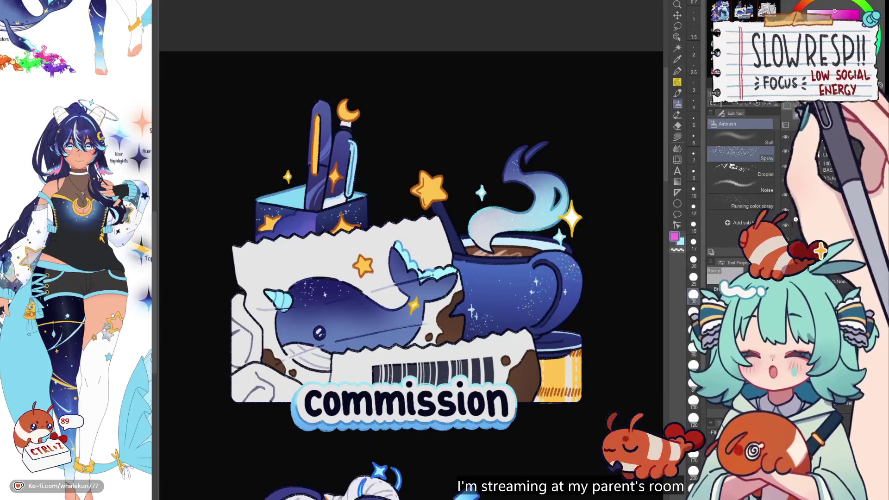
{"action": "left_click", "coordinate": [841, 13]}
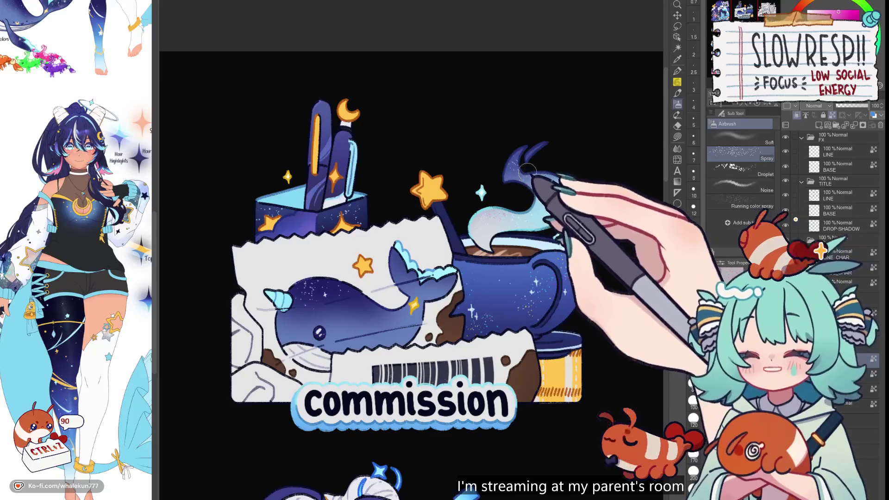
{"action": "mouse_move", "coordinate": [527, 168]}
{"action": "left_mouse_down"}
{"action": "mouse_move", "coordinate": [530, 153]}
{"action": "mouse_move", "coordinate": [562, 143]}
{"action": "left_mouse_up"}
{"action": "key", "text": "ctrl+minus"}
{"action": "key", "text": "ctrl+plus"}
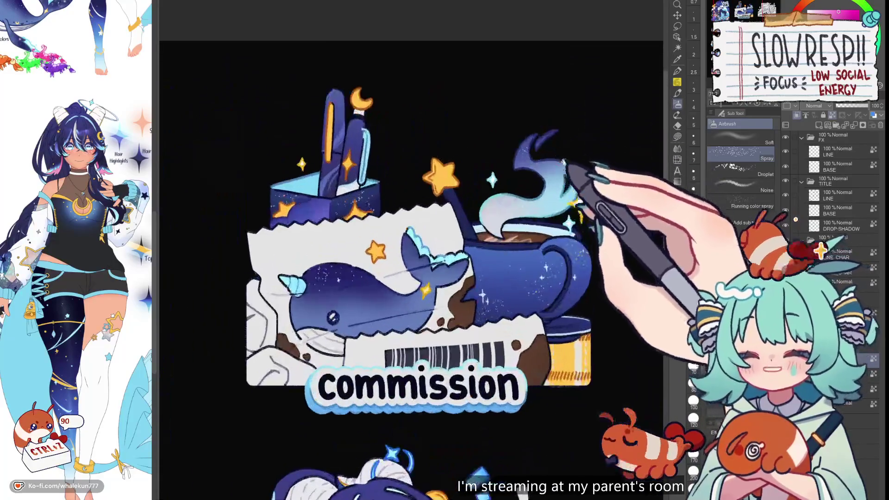
{"action": "key", "text": "ctrl+minus"}
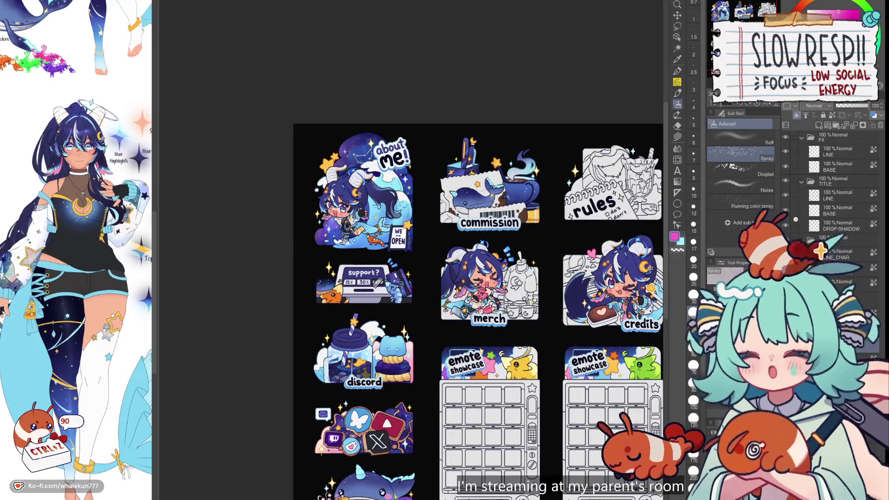
Switch to Lasso fill and zoom in on the commission sticker's narwhal
{"action": "left_click_drag", "start_coordinate": [355, 460], "coordinate": [270, 381]}
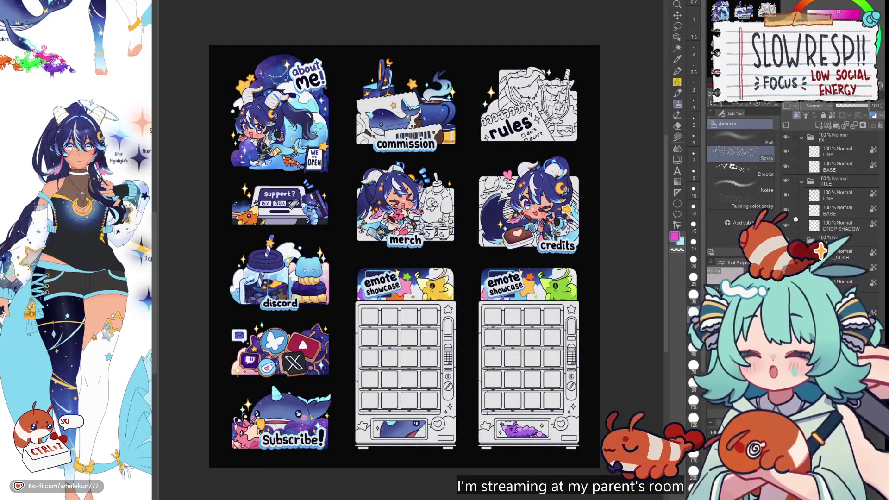
{"action": "key", "text": "g"}
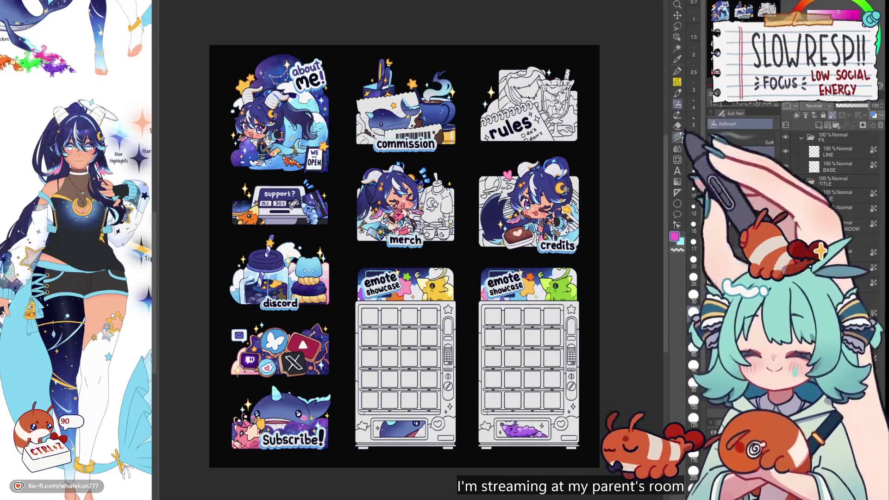
{"action": "scroll", "coordinate": [305, 138], "scroll_direction": "up", "scroll_amount": 4}
{"action": "left_click_drag", "start_coordinate": [473, 253], "coordinate": [453, 188]}
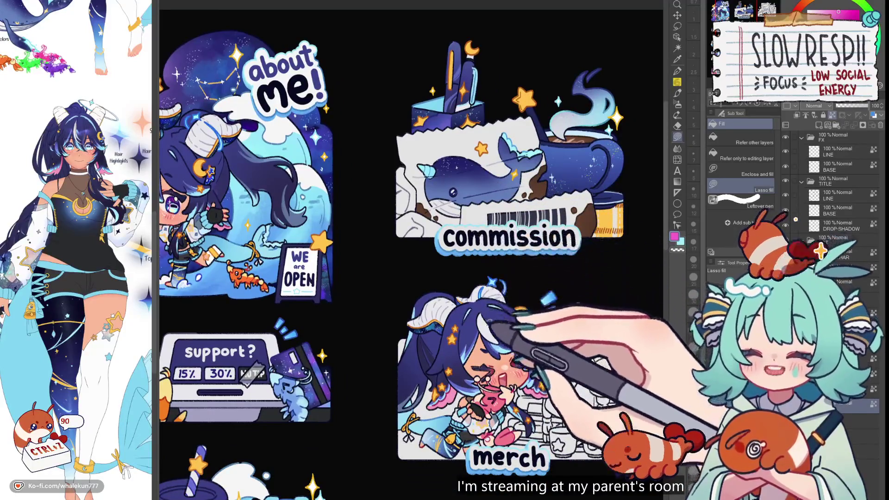
{"action": "left_click_drag", "start_coordinate": [488, 240], "coordinate": [500, 308]}
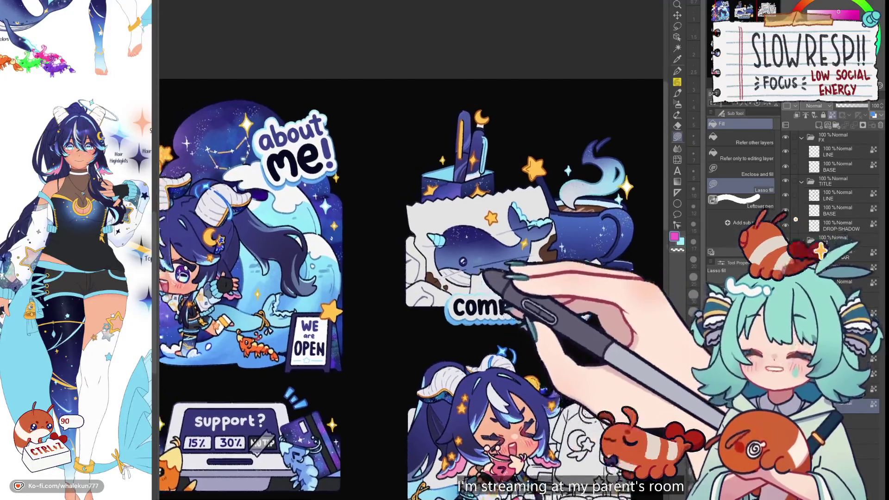
{"action": "scroll", "coordinate": [459, 199], "scroll_direction": "up", "scroll_amount": 2}
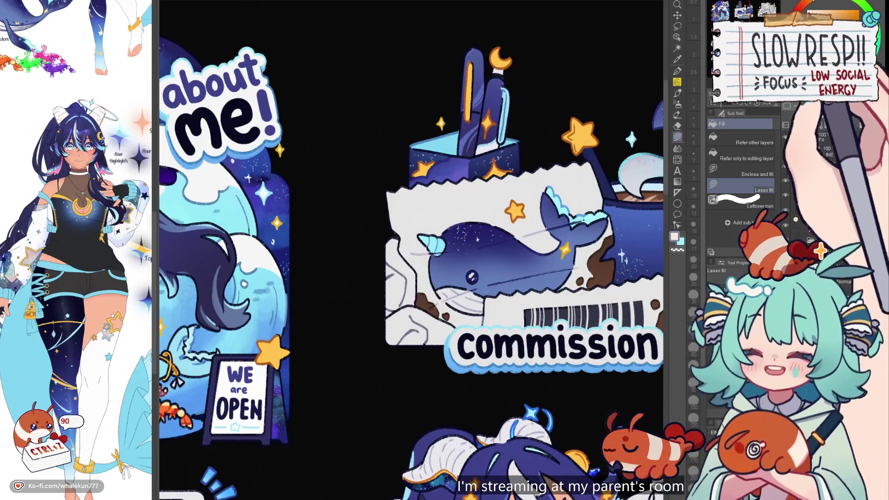
{"action": "scroll", "coordinate": [260, 393], "scroll_direction": "up", "scroll_amount": 2}
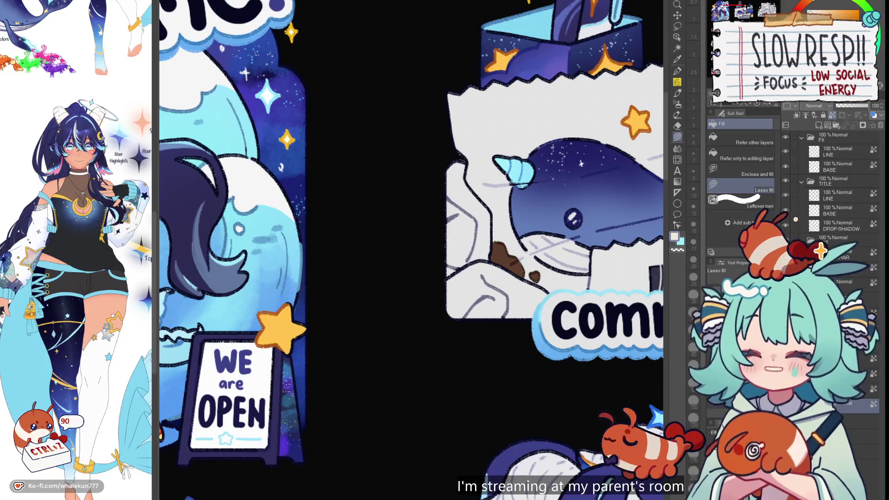
{"action": "left_click_drag", "start_coordinate": [484, 189], "coordinate": [496, 199]}
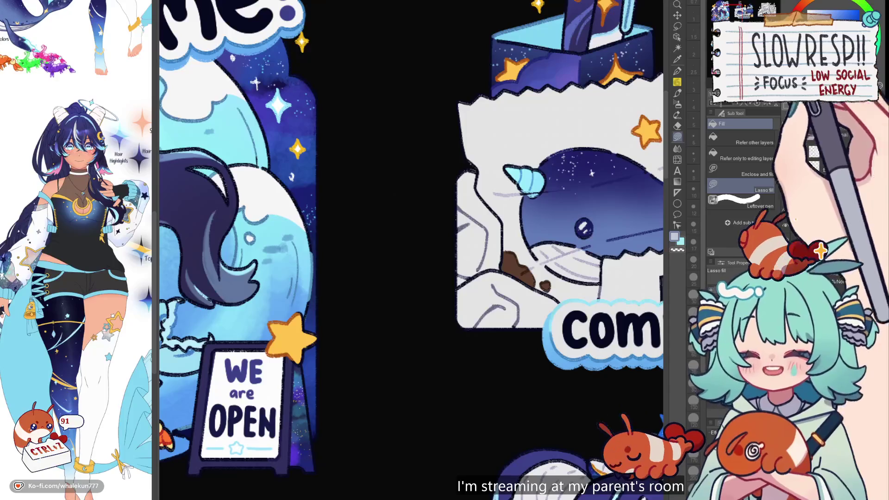
Lasso-fill the crumpled paper's lower-left area beneath the narwhal and flip the canvas to check
{"action": "left_click_drag", "start_coordinate": [481, 168], "coordinate": [505, 219]}
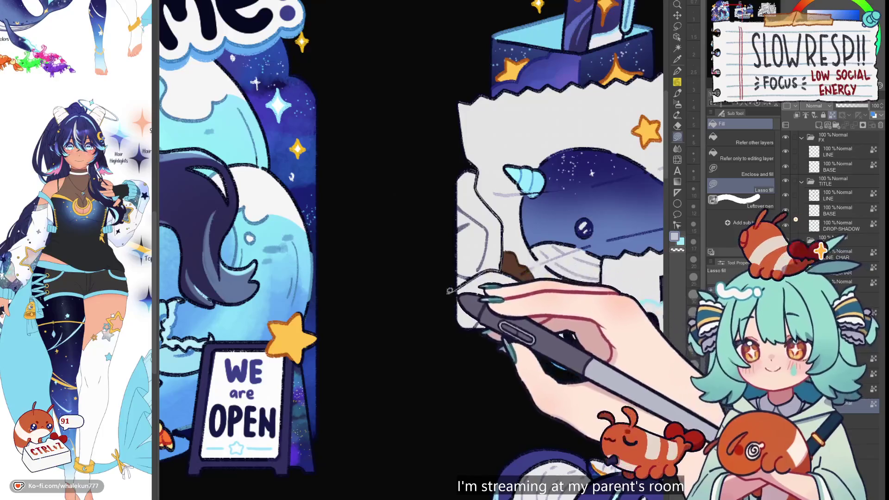
{"action": "scroll", "coordinate": [514, 172], "scroll_direction": "down", "scroll_amount": 5}
{"action": "scroll", "coordinate": [514, 172], "scroll_direction": "up", "scroll_amount": 5}
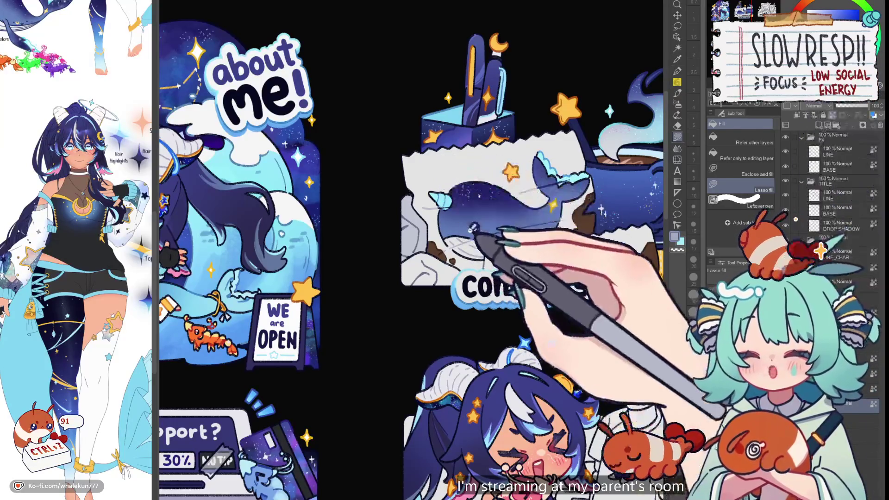
{"action": "scroll", "coordinate": [475, 228], "scroll_direction": "up", "scroll_amount": 2}
{"action": "mouse_move", "coordinate": [409, 255]}
{"action": "left_mouse_down"}
{"action": "mouse_move", "coordinate": [376, 280]}
{"action": "mouse_move", "coordinate": [378, 311]}
{"action": "mouse_move", "coordinate": [407, 317]}
{"action": "mouse_move", "coordinate": [428, 292]}
{"action": "left_mouse_up"}
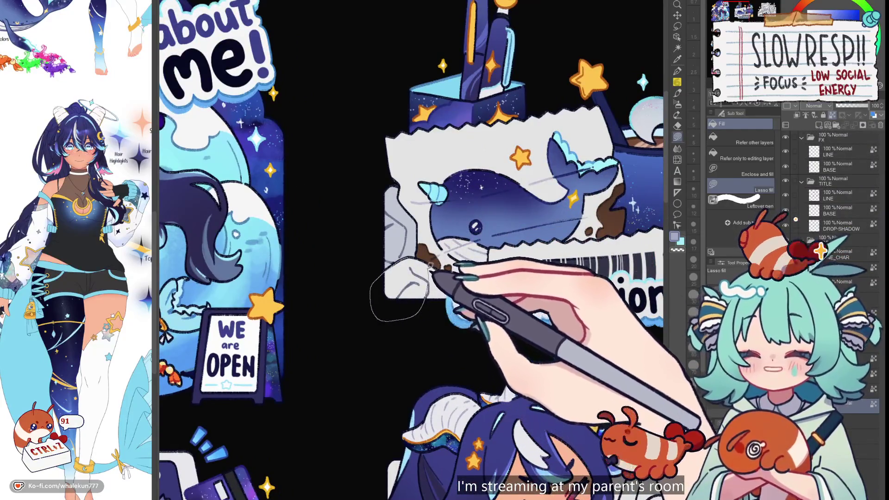
{"action": "key", "text": "h"}
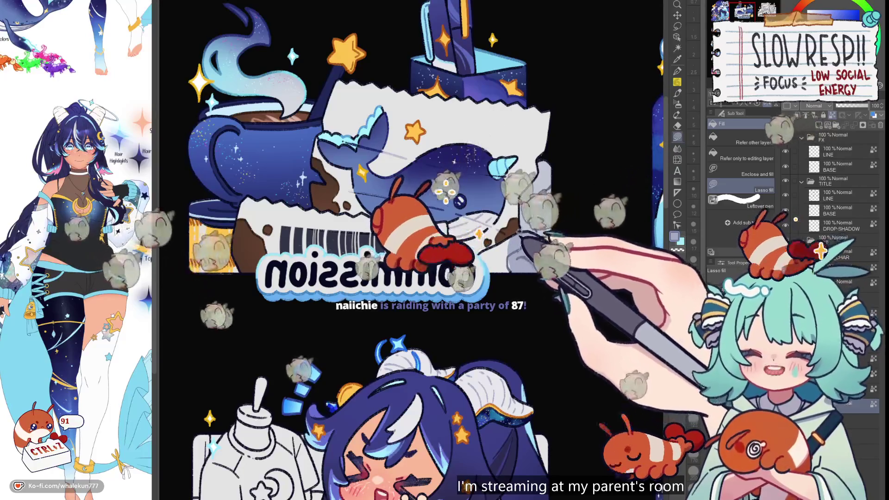
{"action": "key", "text": "h"}
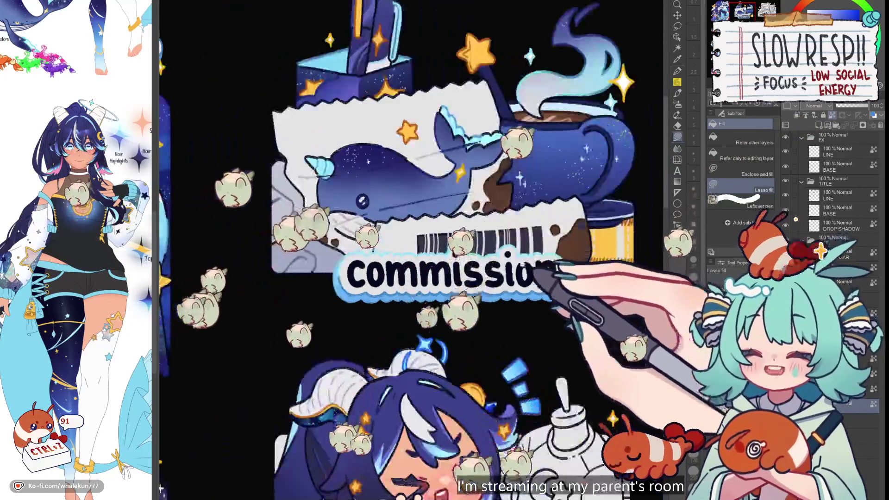
{"action": "scroll", "coordinate": [444, 278], "scroll_direction": "down", "scroll_amount": 5}
{"action": "scroll", "coordinate": [444, 278], "scroll_direction": "up", "scroll_amount": 2}
{"action": "left_click_drag", "start_coordinate": [506, 254], "coordinate": [472, 214]}
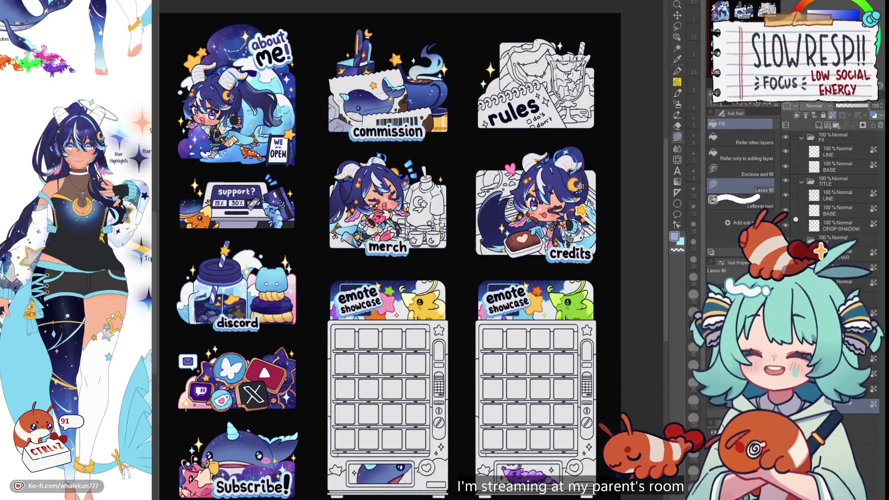
{"action": "scroll", "coordinate": [559, 256], "scroll_direction": "down", "scroll_amount": 3}
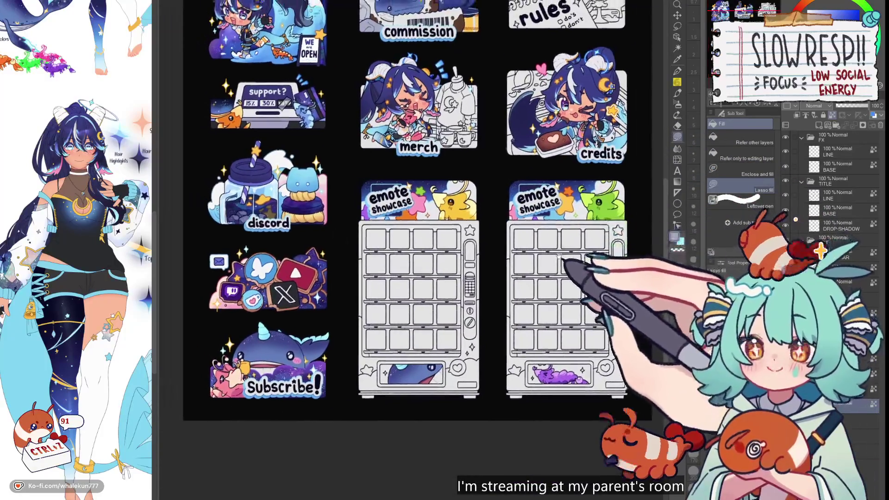
{"action": "scroll", "coordinate": [560, 259], "scroll_direction": "down", "scroll_amount": 3}
{"action": "scroll", "coordinate": [533, 231], "scroll_direction": "down", "scroll_amount": 2}
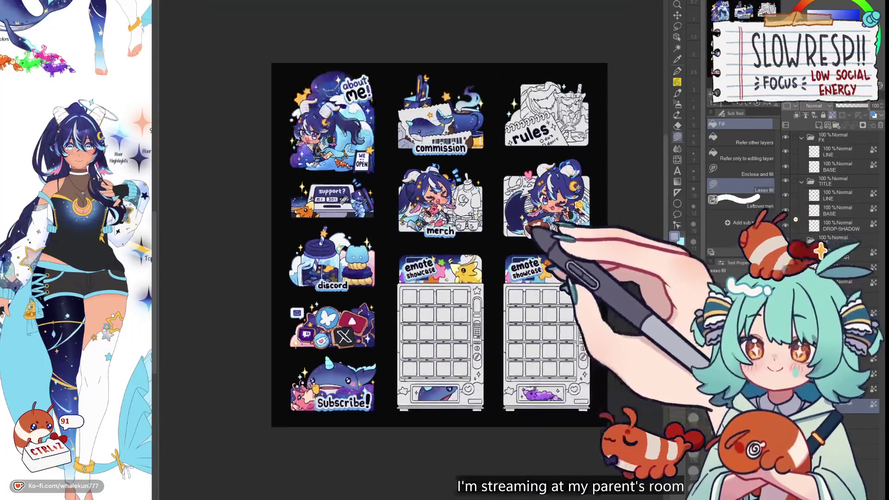
{"action": "scroll", "coordinate": [519, 198], "scroll_direction": "up", "scroll_amount": 2}
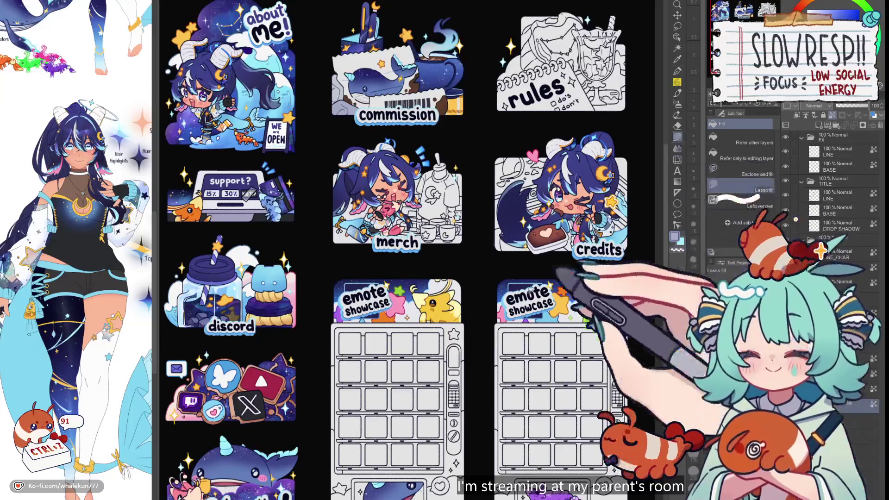
{"action": "mouse_move", "coordinate": [469, 364]}
{"action": "left_mouse_down"}
{"action": "mouse_move", "coordinate": [510, 404]}
{"action": "mouse_move", "coordinate": [496, 361]}
{"action": "left_mouse_up"}
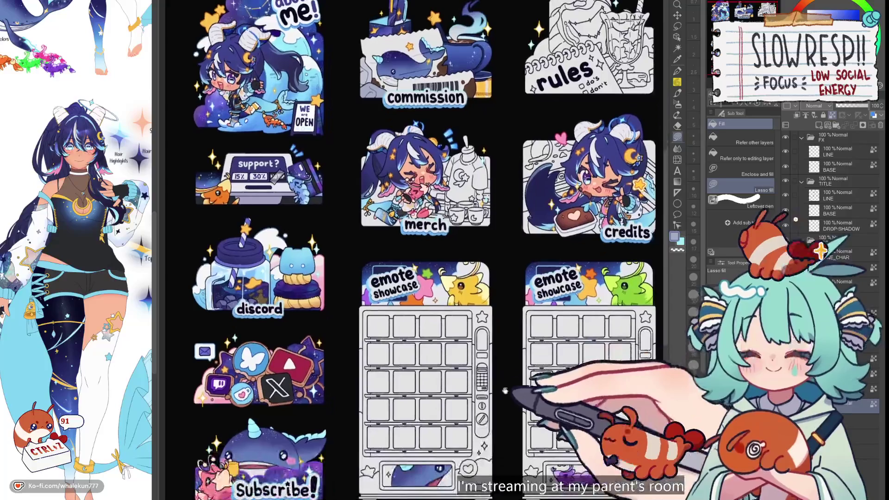
{"action": "scroll", "coordinate": [497, 361], "scroll_direction": "down", "scroll_amount": 3}
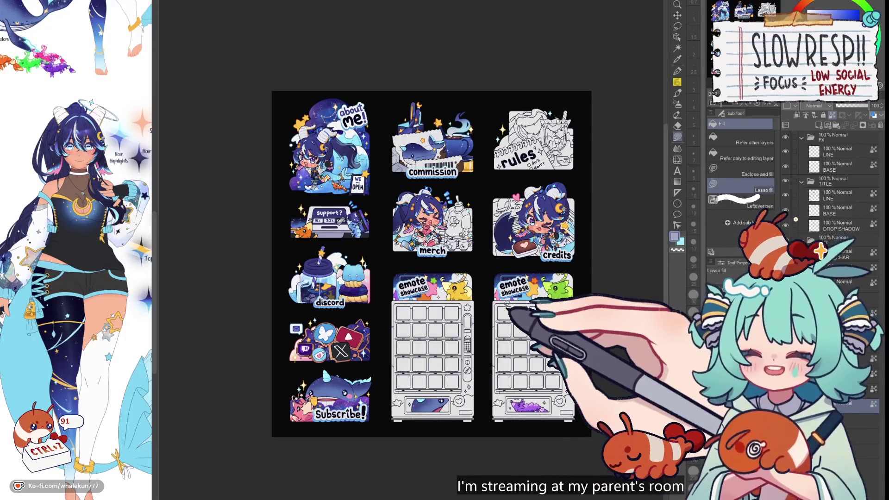
{"action": "left_click_drag", "start_coordinate": [482, 265], "coordinate": [492, 300]}
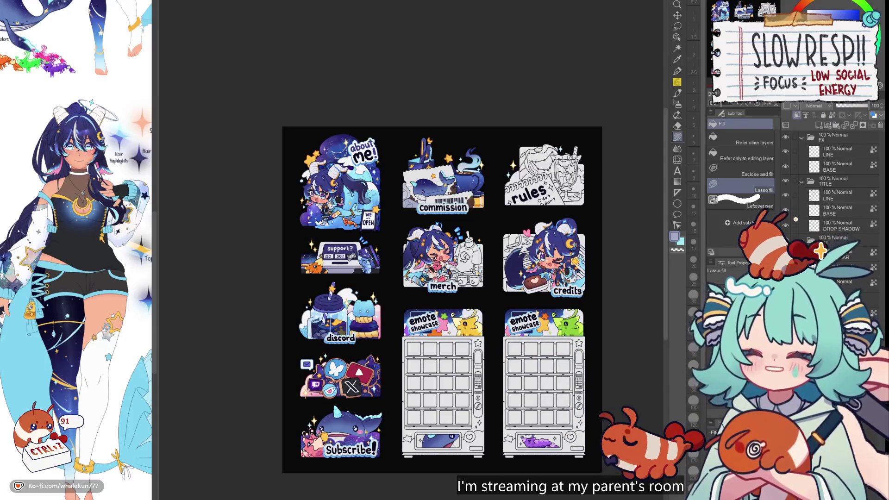
{"action": "scroll", "coordinate": [445, 185], "scroll_direction": "up", "scroll_amount": 5}
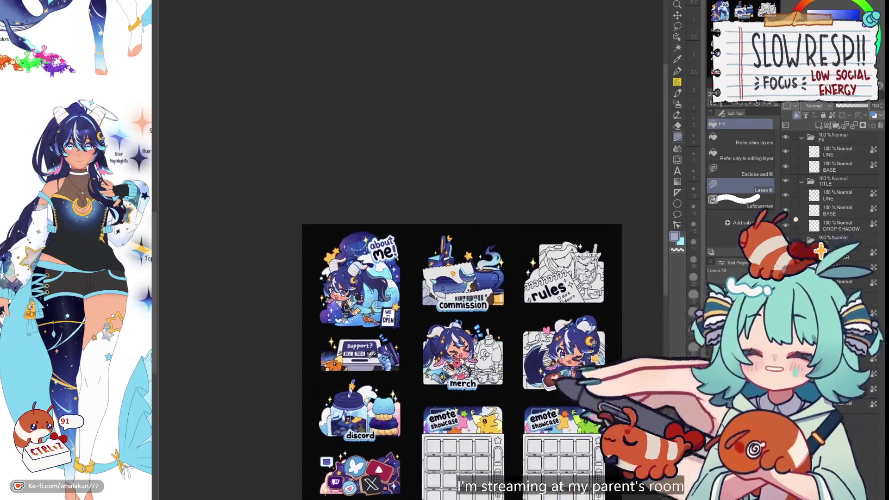
{"action": "left_click", "coordinate": [676, 104]}
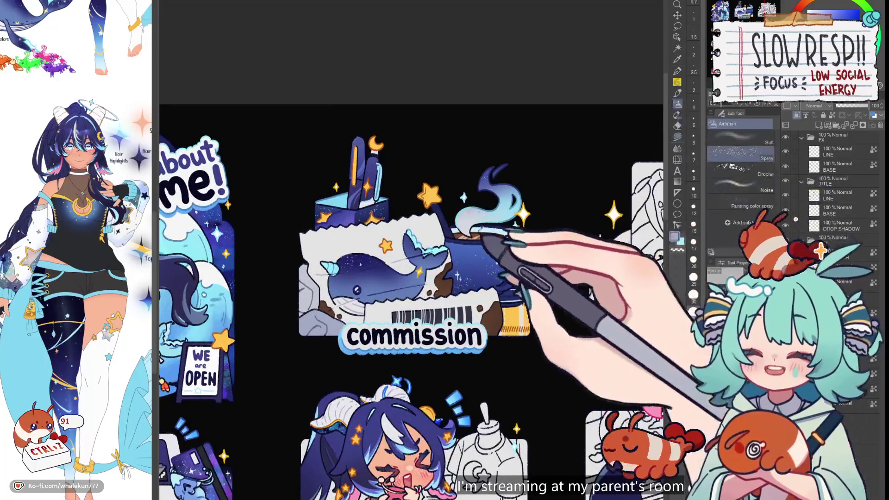
Switch to the Soft airbrush and zoom out to compare the commission panel with the sheet
{"action": "left_click", "coordinate": [740, 138]}
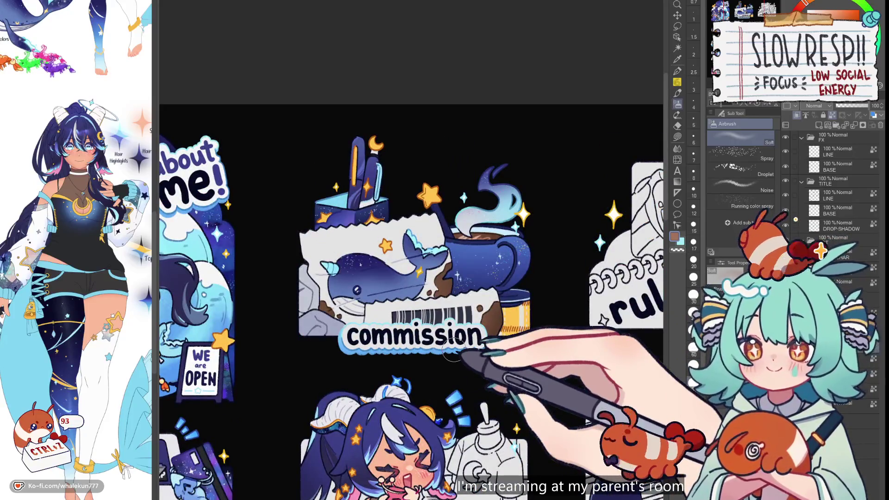
{"action": "scroll", "coordinate": [453, 352], "scroll_direction": "down", "scroll_amount": 3}
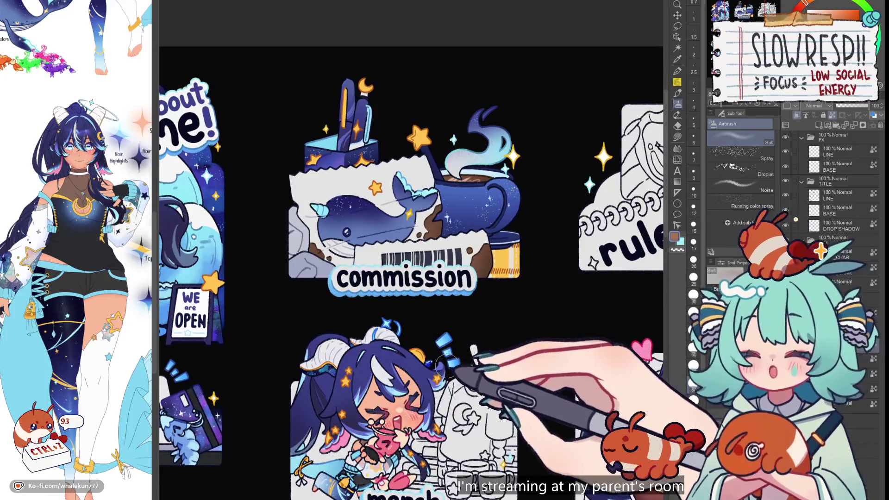
{"action": "scroll", "coordinate": [453, 358], "scroll_direction": "down", "scroll_amount": 3}
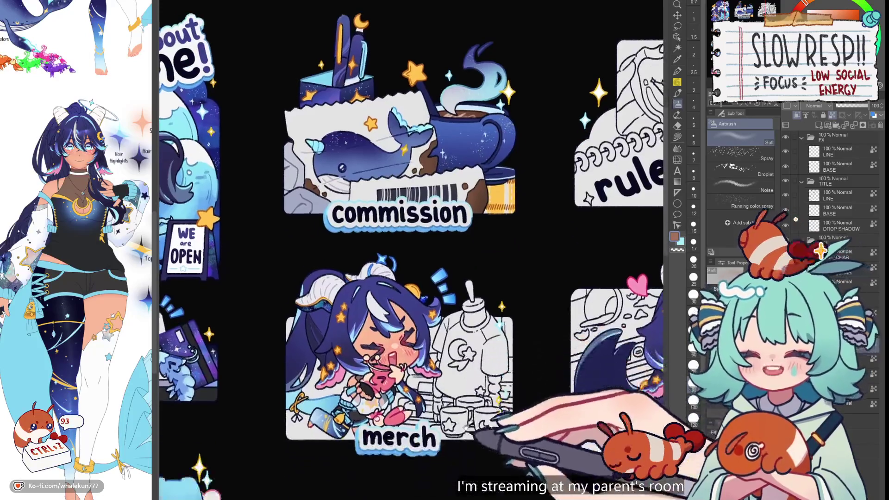
{"action": "scroll", "coordinate": [451, 370], "scroll_direction": "right", "scroll_amount": 4}
{"action": "scroll", "coordinate": [448, 399], "scroll_direction": "down", "scroll_amount": 3}
{"action": "scroll", "coordinate": [448, 399], "scroll_direction": "up", "scroll_amount": 1}
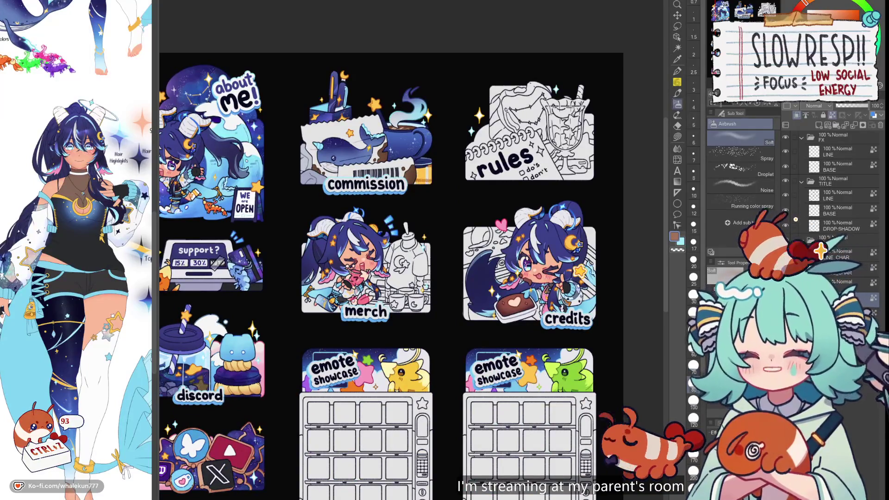
{"action": "left_click_drag", "start_coordinate": [564, 397], "coordinate": [582, 372]}
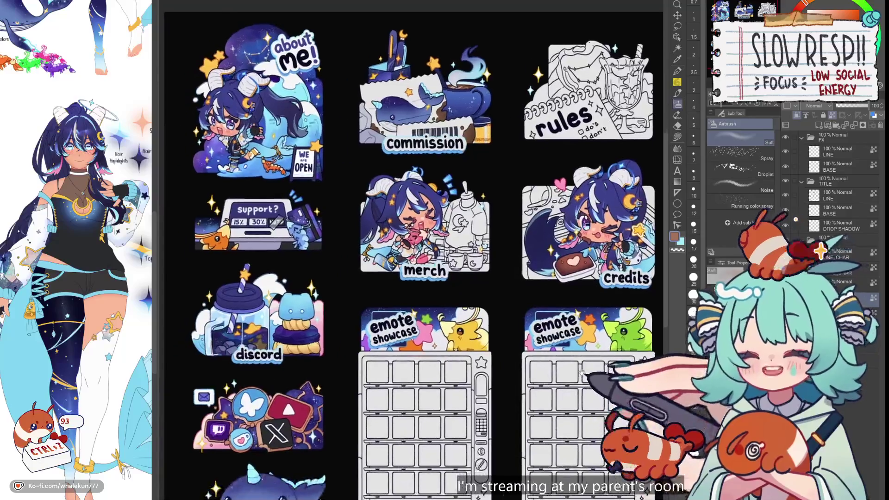
{"action": "scroll", "coordinate": [412, 255], "scroll_direction": "down", "scroll_amount": 3}
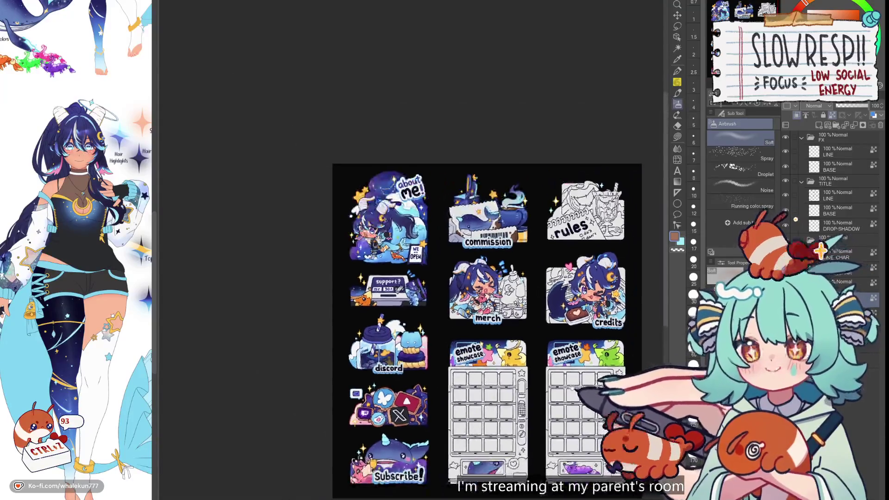
{"action": "scroll", "coordinate": [412, 255], "scroll_direction": "up", "scroll_amount": 3}
Select the FX group's LINE layer and switch to the G-pen
{"action": "left_click", "coordinate": [833, 151]}
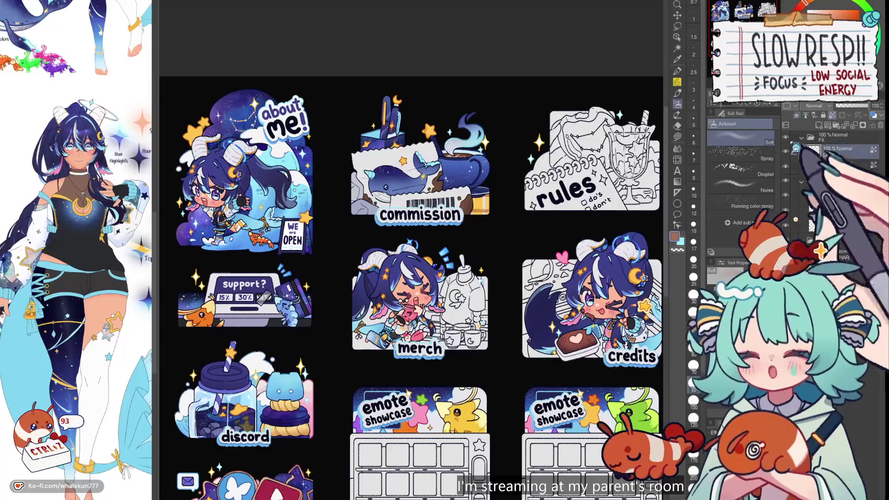
{"action": "left_click", "coordinate": [676, 71]}
{"action": "scroll", "coordinate": [462, 301], "scroll_direction": "up", "scroll_amount": 3}
{"action": "scroll", "coordinate": [439, 291], "scroll_direction": "up", "scroll_amount": 2}
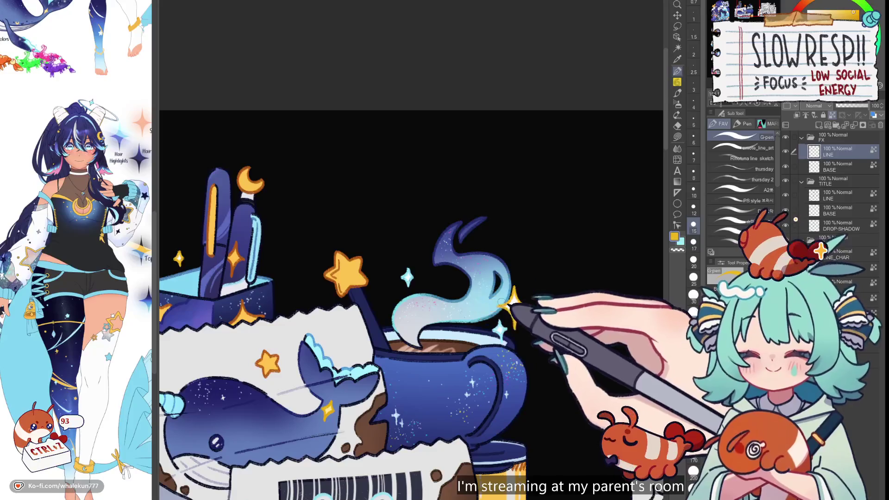
{"action": "scroll", "coordinate": [491, 284], "scroll_direction": "down", "scroll_amount": 4}
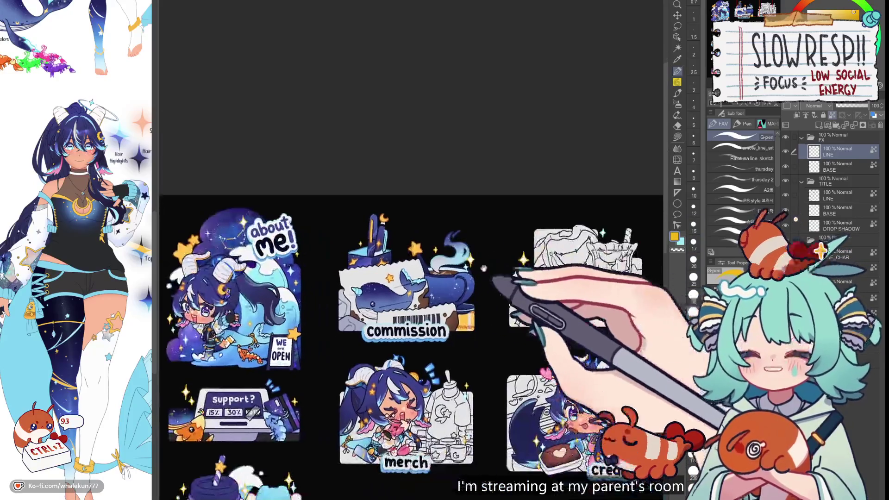
Pan past the discord and emote panels to the rules panel, switch to Fill, and zoom in
{"action": "scroll", "coordinate": [483, 268], "scroll_direction": "up", "scroll_amount": 4}
{"action": "scroll", "coordinate": [499, 287], "scroll_direction": "down", "scroll_amount": 3}
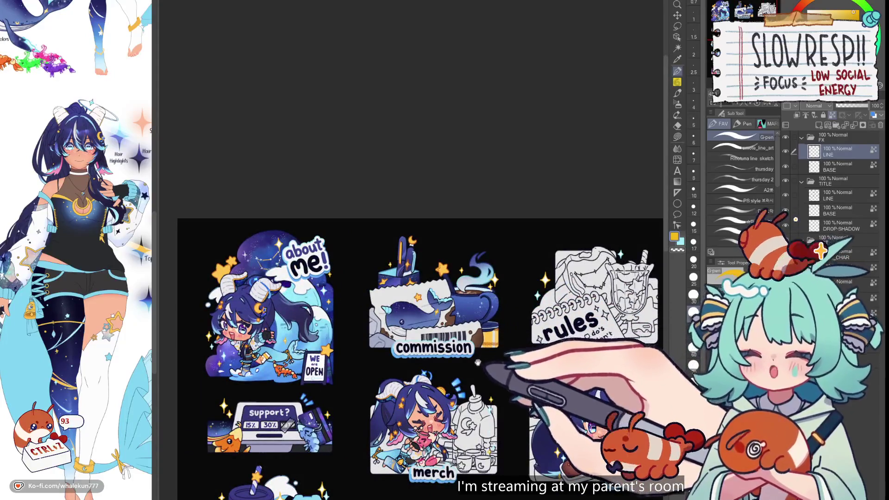
{"action": "scroll", "coordinate": [461, 282], "scroll_direction": "up", "scroll_amount": 2}
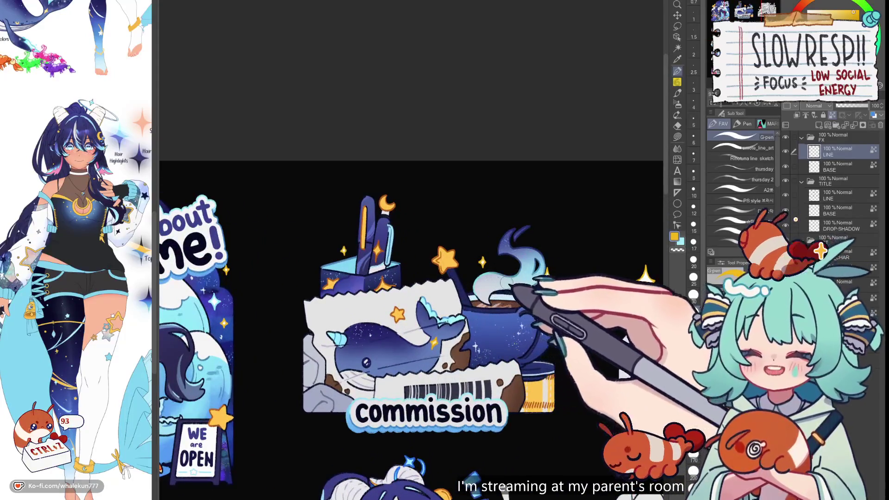
{"action": "mouse_move", "coordinate": [543, 489]}
{"action": "left_mouse_down"}
{"action": "mouse_move", "coordinate": [452, 444]}
{"action": "mouse_move", "coordinate": [444, 345]}
{"action": "left_mouse_up"}
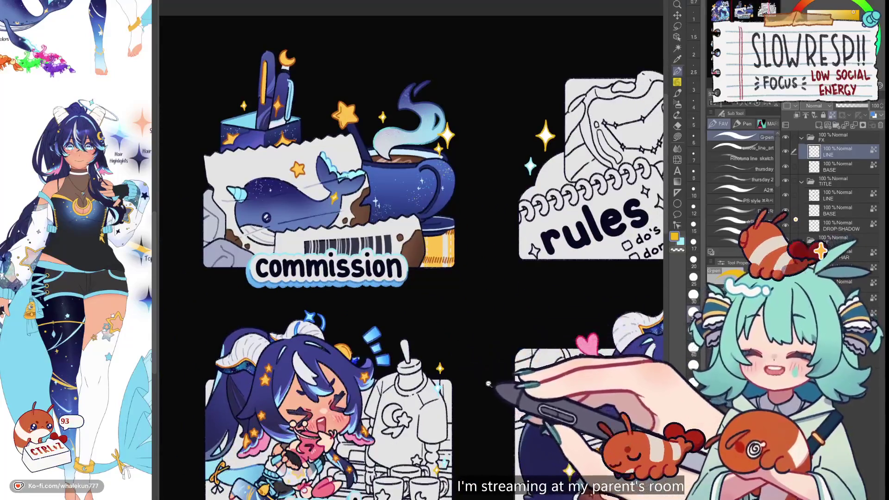
{"action": "scroll", "coordinate": [488, 383], "scroll_direction": "down", "scroll_amount": 3}
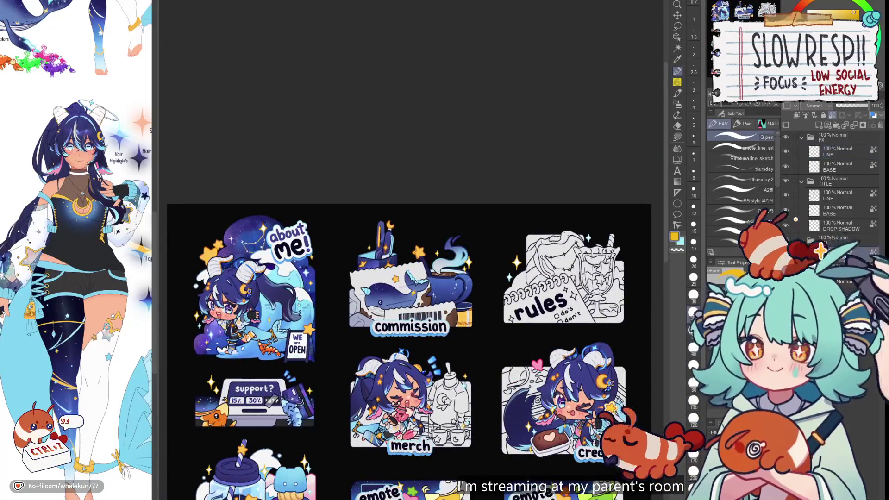
{"action": "mouse_move", "coordinate": [554, 448]}
{"action": "left_mouse_down"}
{"action": "mouse_move", "coordinate": [537, 356]}
{"action": "mouse_move", "coordinate": [534, 427]}
{"action": "left_mouse_up"}
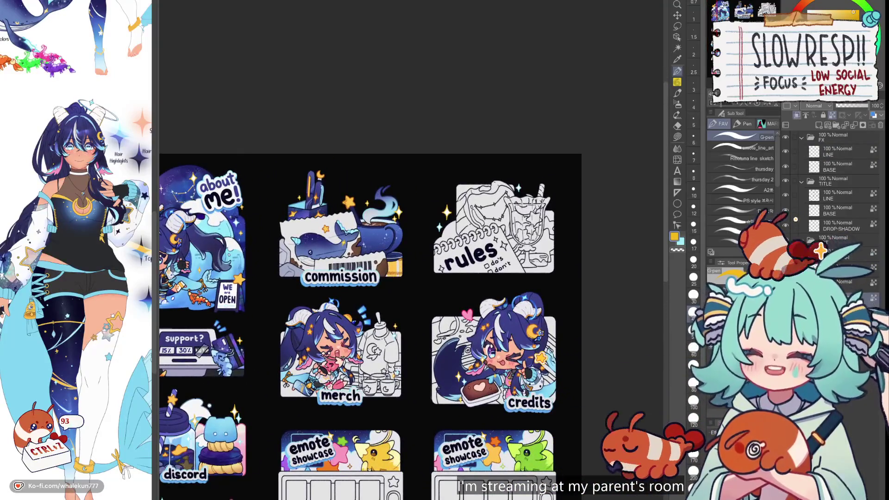
{"action": "key", "text": "g"}
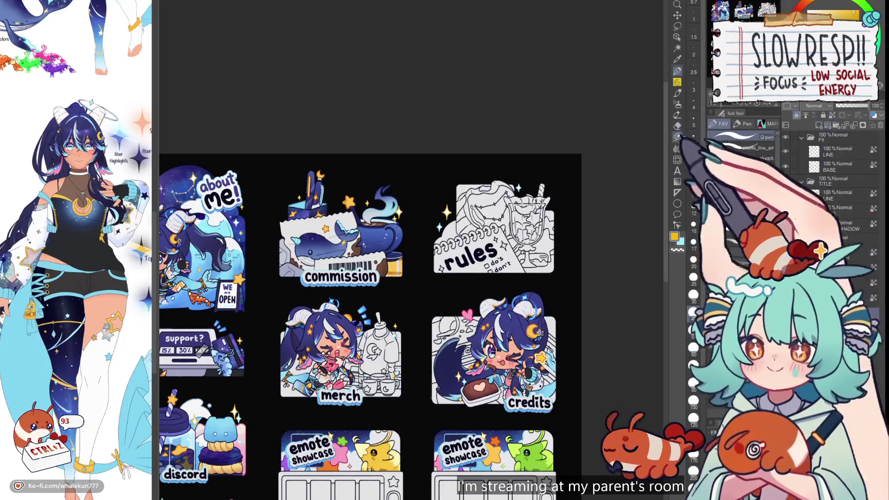
{"action": "scroll", "coordinate": [540, 254], "scroll_direction": "up", "scroll_amount": 3}
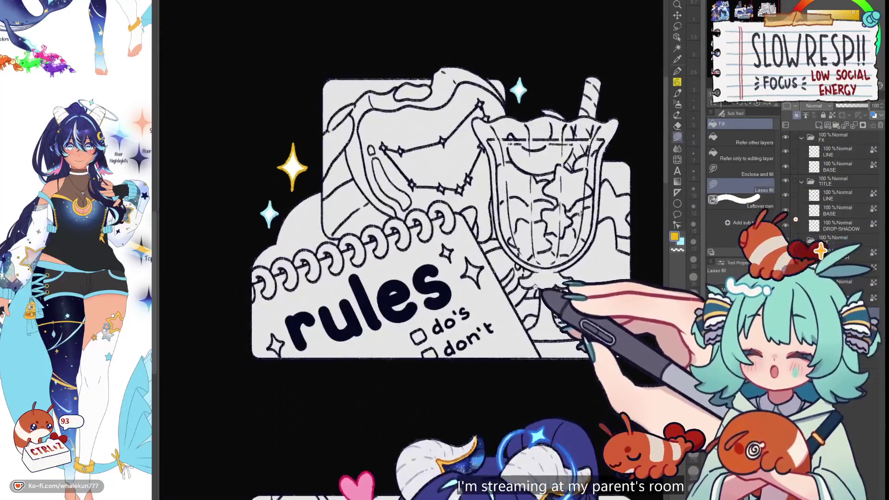
Pan and zoom to centre the commission, rules and merch panels
{"action": "scroll", "coordinate": [466, 324], "scroll_direction": "down", "scroll_amount": 4}
{"action": "mouse_move", "coordinate": [387, 394]}
{"action": "left_mouse_down"}
{"action": "mouse_move", "coordinate": [440, 366]}
{"action": "mouse_move", "coordinate": [466, 313]}
{"action": "mouse_move", "coordinate": [398, 273]}
{"action": "left_mouse_up"}
{"action": "mouse_move", "coordinate": [460, 262]}
{"action": "left_mouse_down"}
{"action": "mouse_move", "coordinate": [407, 357]}
{"action": "mouse_move", "coordinate": [433, 406]}
{"action": "left_mouse_up"}
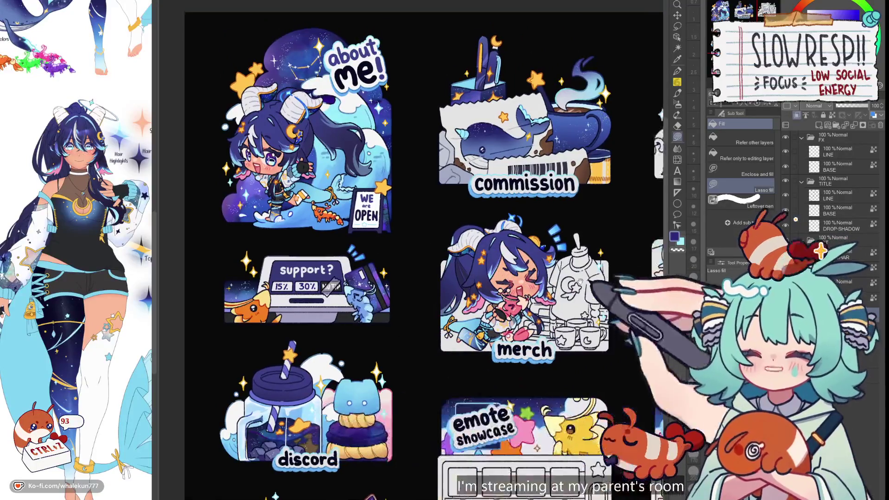
{"action": "mouse_move", "coordinate": [596, 287]}
{"action": "left_mouse_down"}
{"action": "mouse_move", "coordinate": [540, 301]}
{"action": "mouse_move", "coordinate": [413, 250]}
{"action": "left_mouse_up"}
{"action": "scroll", "coordinate": [413, 250], "scroll_direction": "up", "scroll_amount": 2}
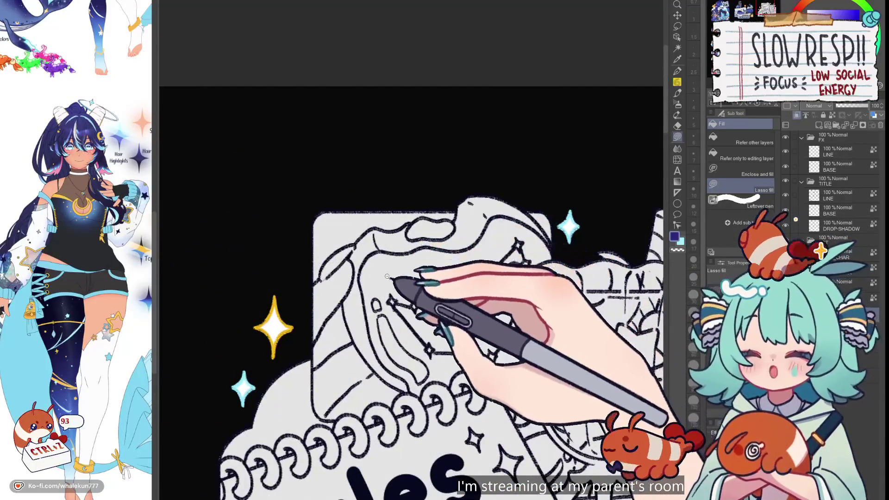
{"action": "scroll", "coordinate": [403, 291], "scroll_direction": "up", "scroll_amount": 1}
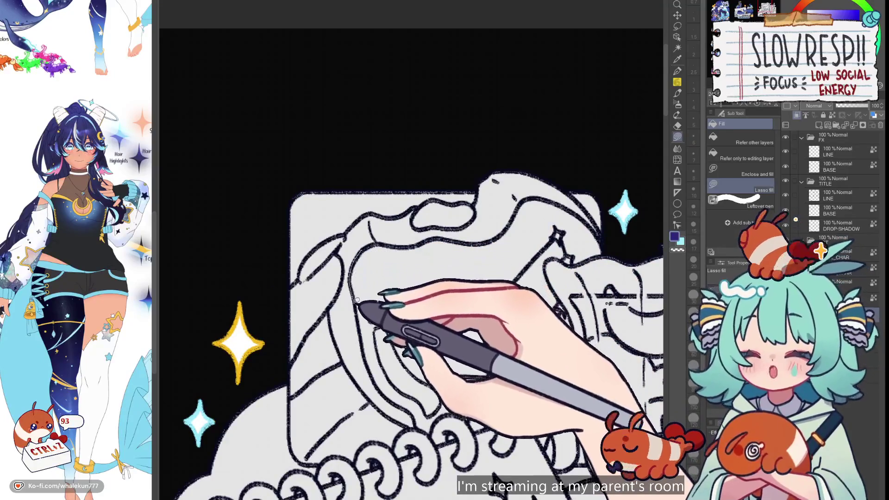
Lasso-fill the figure's left area and hood region indigo, then undo those three fills
{"action": "mouse_move", "coordinate": [441, 237]}
{"action": "left_mouse_down"}
{"action": "mouse_move", "coordinate": [423, 252]}
{"action": "mouse_move", "coordinate": [369, 254]}
{"action": "mouse_move", "coordinate": [373, 245]}
{"action": "left_mouse_up"}
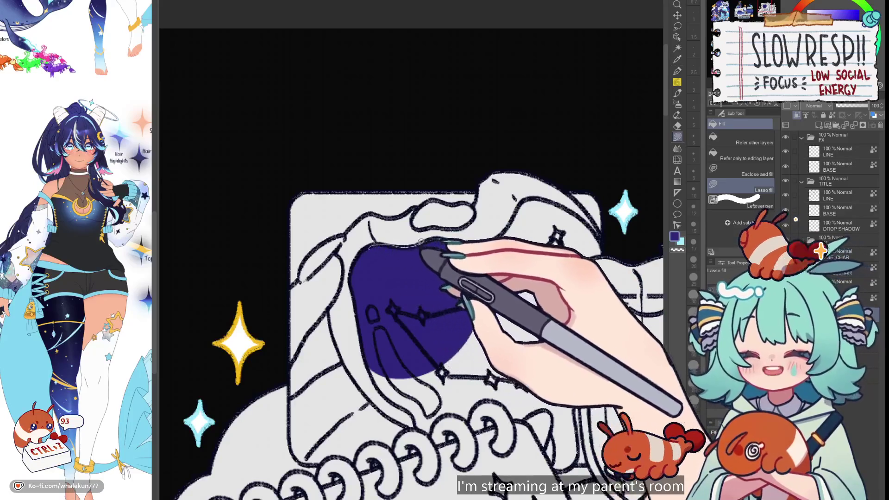
{"action": "mouse_move", "coordinate": [489, 240]}
{"action": "left_mouse_down"}
{"action": "mouse_move", "coordinate": [520, 234]}
{"action": "mouse_move", "coordinate": [540, 204]}
{"action": "mouse_move", "coordinate": [579, 198]}
{"action": "mouse_move", "coordinate": [601, 254]}
{"action": "mouse_move", "coordinate": [548, 270]}
{"action": "left_mouse_up"}
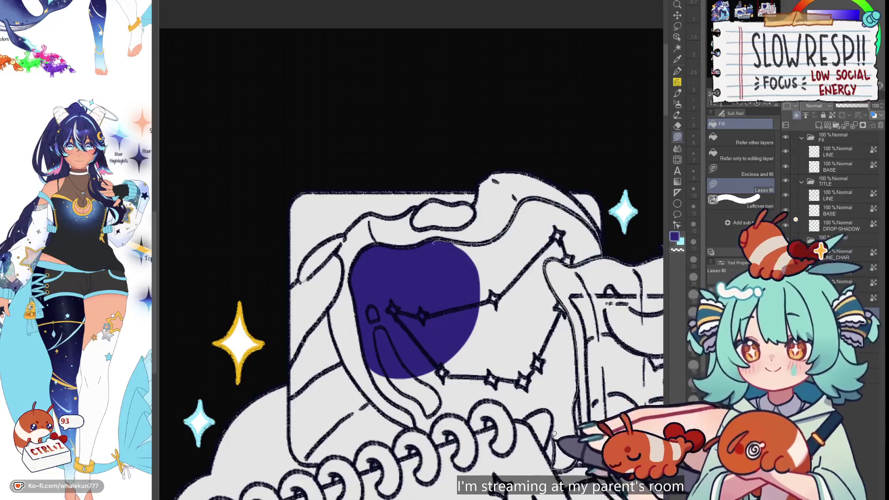
{"action": "mouse_move", "coordinate": [533, 414]}
{"action": "left_mouse_down"}
{"action": "mouse_move", "coordinate": [543, 378]}
{"action": "mouse_move", "coordinate": [540, 330]}
{"action": "left_mouse_up"}
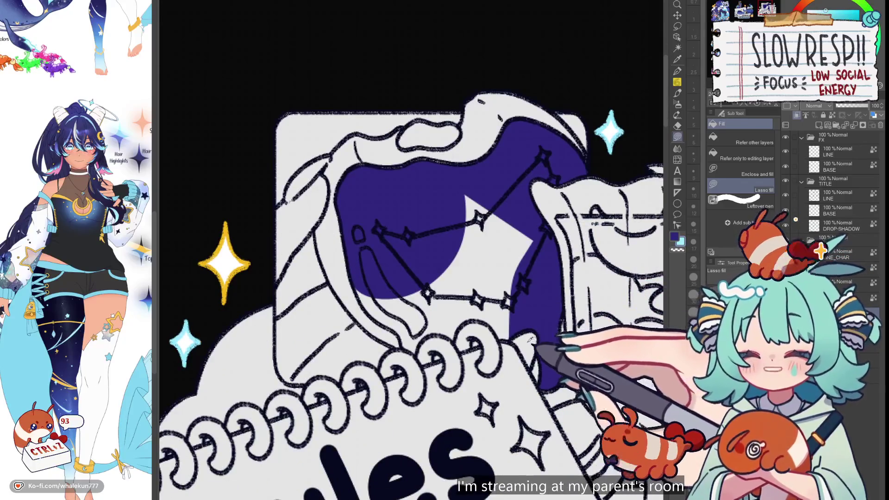
{"action": "key", "text": "ctrl+z"}
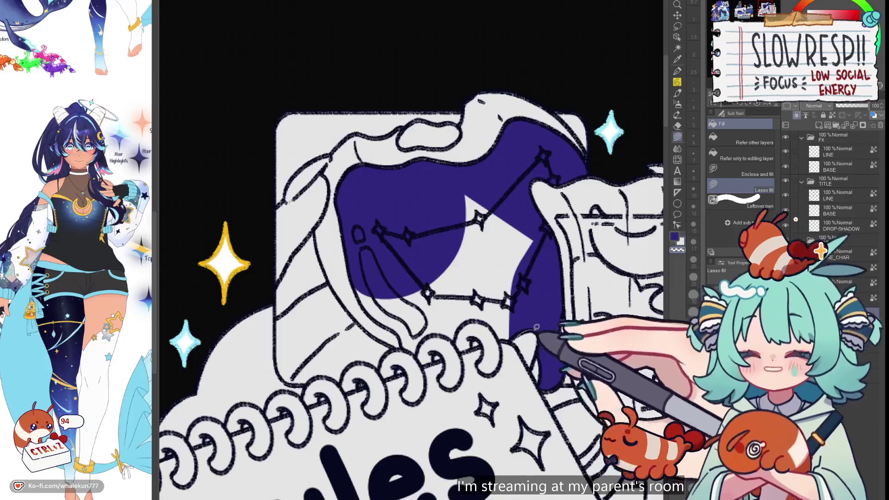
{"action": "key", "text": "ctrl+z"}
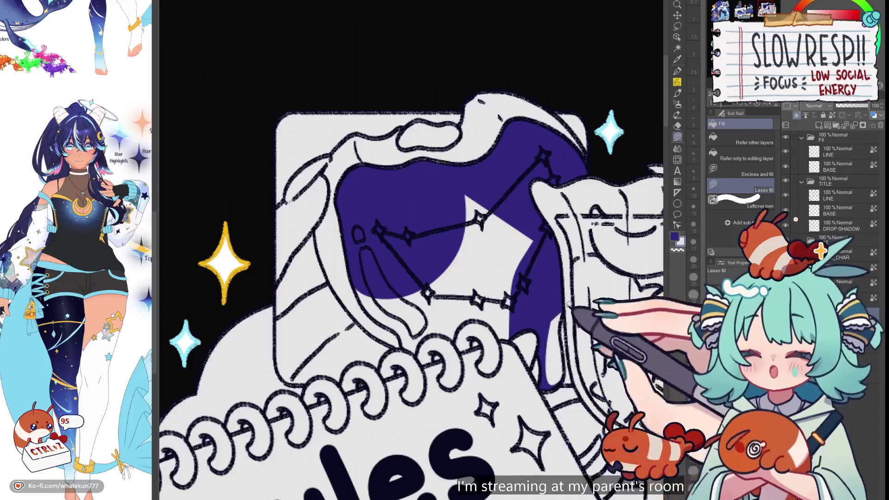
{"action": "key", "text": "ctrl+z"}
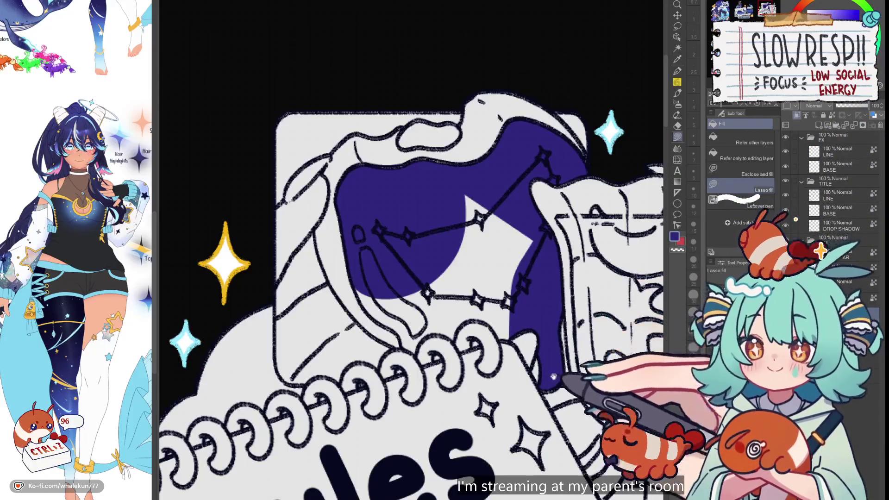
Fill the leftover white pointed gap beside the constellation with indigo, then zoom out
{"action": "left_click_drag", "start_coordinate": [553, 377], "coordinate": [558, 362]}
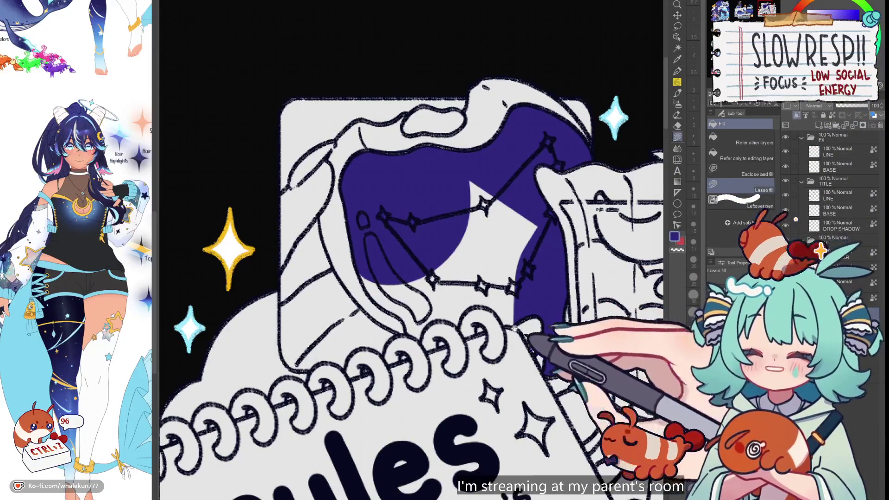
{"action": "mouse_move", "coordinate": [514, 328]}
{"action": "left_mouse_down"}
{"action": "mouse_move", "coordinate": [507, 340]}
{"action": "mouse_move", "coordinate": [527, 341]}
{"action": "left_mouse_up"}
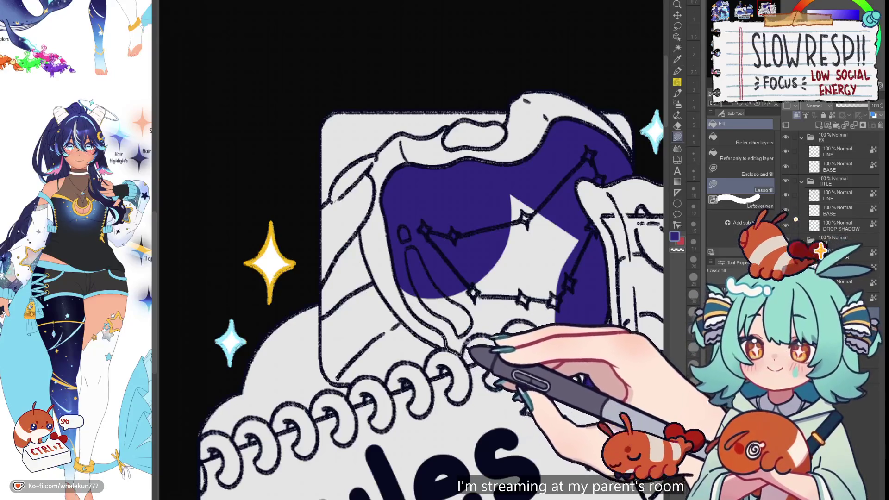
{"action": "mouse_move", "coordinate": [535, 276]}
{"action": "left_mouse_down"}
{"action": "mouse_move", "coordinate": [428, 229]}
{"action": "mouse_move", "coordinate": [407, 287]}
{"action": "mouse_move", "coordinate": [461, 343]}
{"action": "mouse_move", "coordinate": [527, 331]}
{"action": "left_mouse_up"}
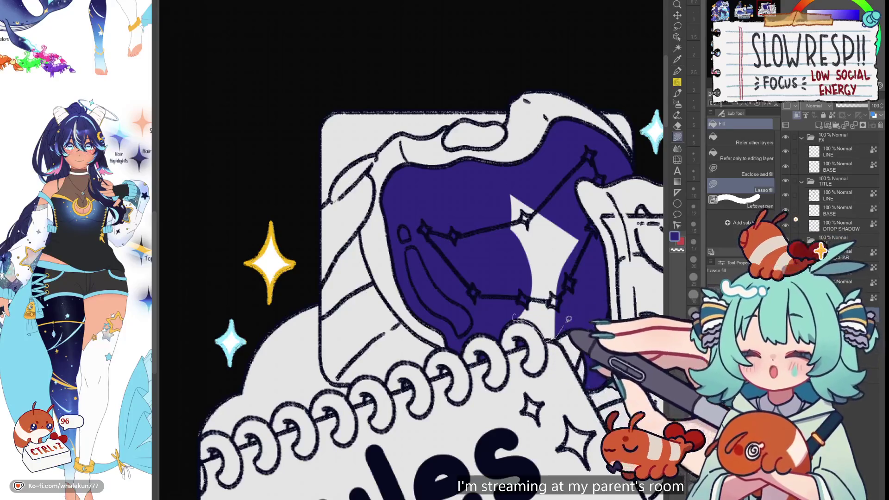
{"action": "mouse_move", "coordinate": [568, 318]}
{"action": "left_mouse_down"}
{"action": "mouse_move", "coordinate": [558, 199]}
{"action": "mouse_move", "coordinate": [555, 301]}
{"action": "left_mouse_up"}
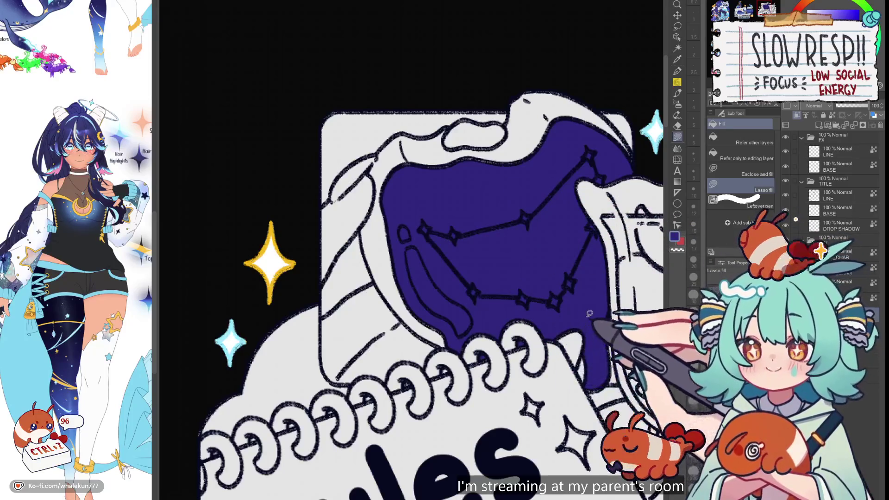
{"action": "scroll", "coordinate": [589, 314], "scroll_direction": "down", "scroll_amount": 5}
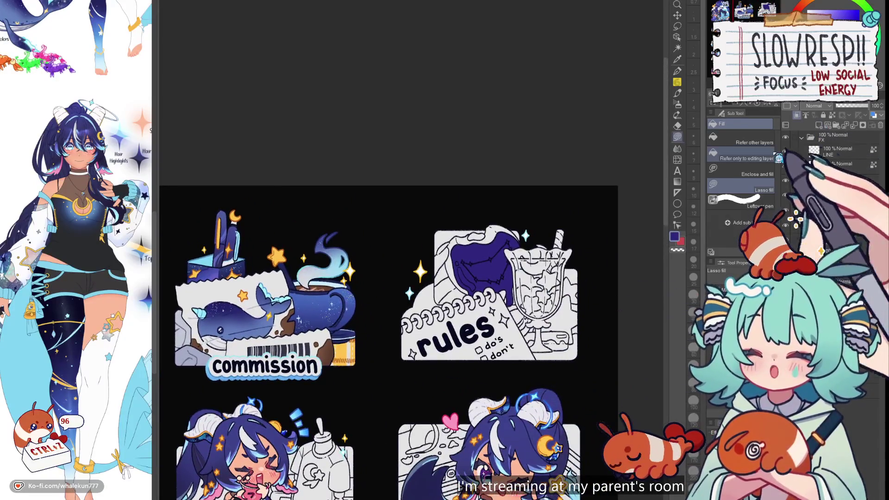
Lasso-fill the glass's left edge and upper interior with indigo
{"action": "left_click_drag", "start_coordinate": [548, 261], "coordinate": [478, 294]}
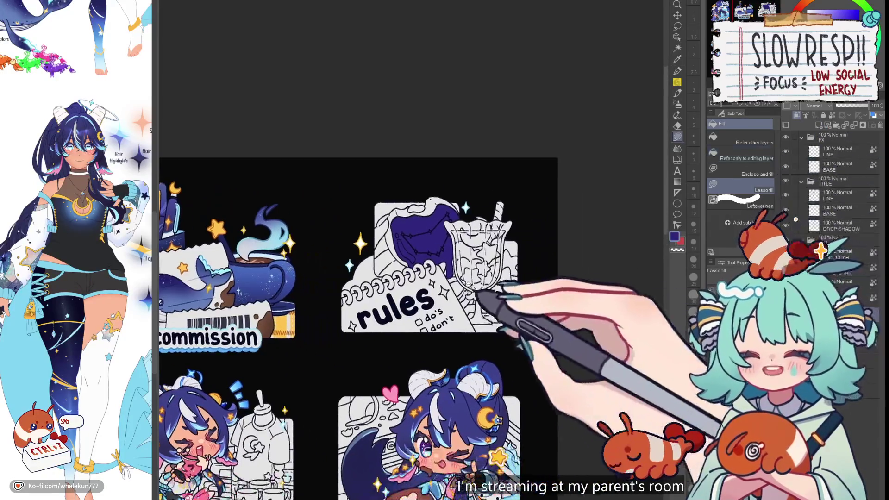
{"action": "scroll", "coordinate": [456, 264], "scroll_direction": "up", "scroll_amount": 3}
{"action": "scroll", "coordinate": [459, 207], "scroll_direction": "up", "scroll_amount": 2}
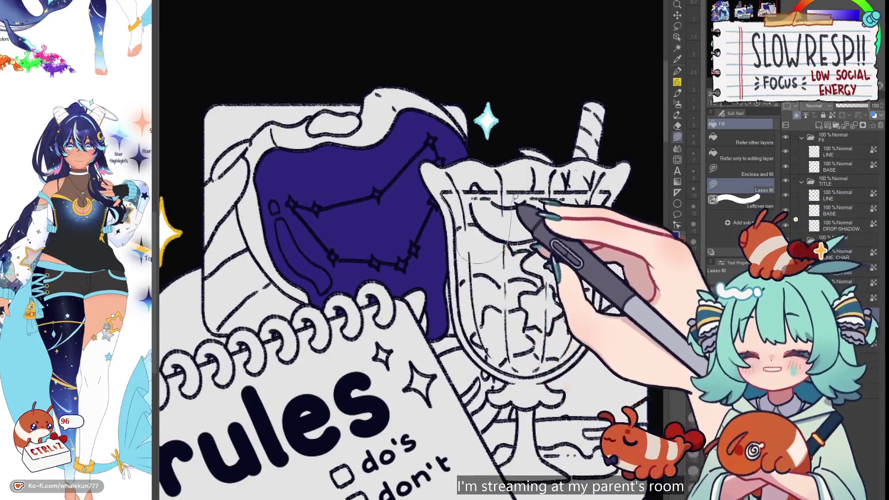
{"action": "mouse_move", "coordinate": [515, 197]}
{"action": "left_mouse_down"}
{"action": "mouse_move", "coordinate": [451, 185]}
{"action": "mouse_move", "coordinate": [567, 198]}
{"action": "mouse_move", "coordinate": [602, 192]}
{"action": "mouse_move", "coordinate": [587, 204]}
{"action": "mouse_move", "coordinate": [520, 201]}
{"action": "left_mouse_up"}
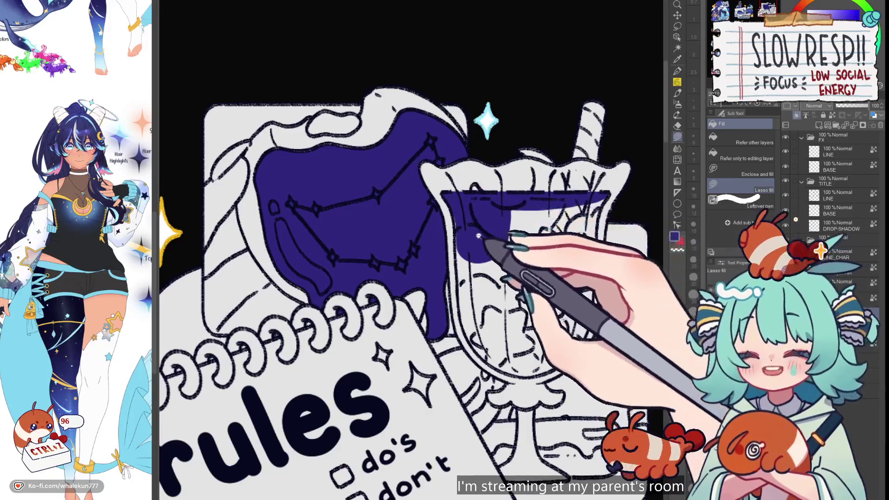
{"action": "scroll", "coordinate": [479, 236], "scroll_direction": "up", "scroll_amount": 2}
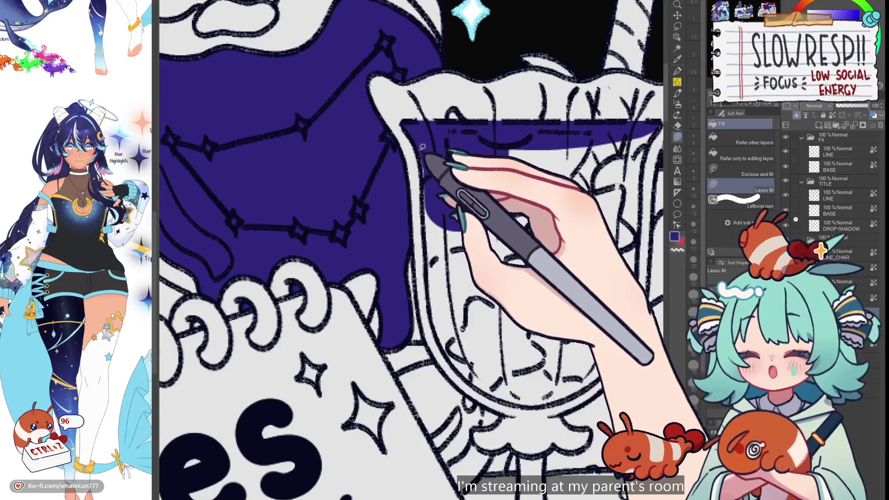
{"action": "mouse_move", "coordinate": [422, 146]}
{"action": "left_mouse_down"}
{"action": "mouse_move", "coordinate": [433, 290]}
{"action": "mouse_move", "coordinate": [514, 311]}
{"action": "mouse_move", "coordinate": [597, 153]}
{"action": "left_mouse_up"}
{"action": "scroll", "coordinate": [520, 238], "scroll_direction": "down", "scroll_amount": 3}
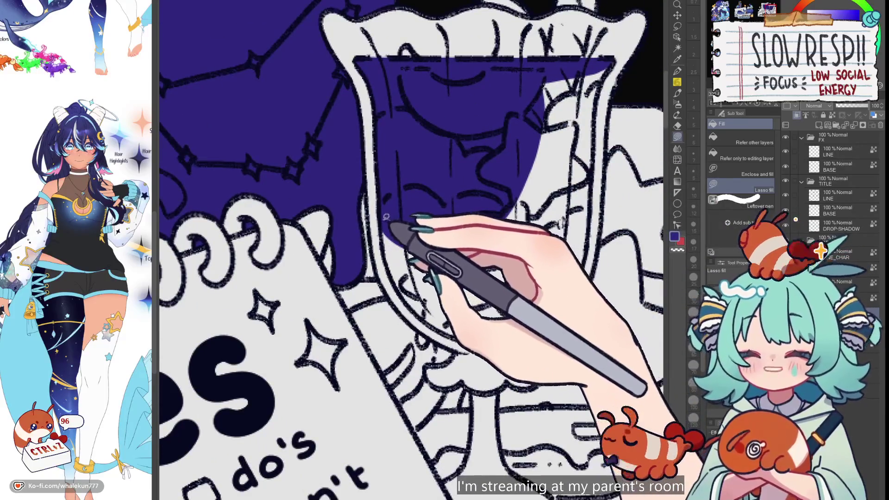
Extend the indigo fill through the lower bowl, its lower-right part and right wedge
{"action": "mouse_move", "coordinate": [386, 216]}
{"action": "left_mouse_down"}
{"action": "mouse_move", "coordinate": [391, 264]}
{"action": "mouse_move", "coordinate": [426, 297]}
{"action": "mouse_move", "coordinate": [512, 175]}
{"action": "left_mouse_up"}
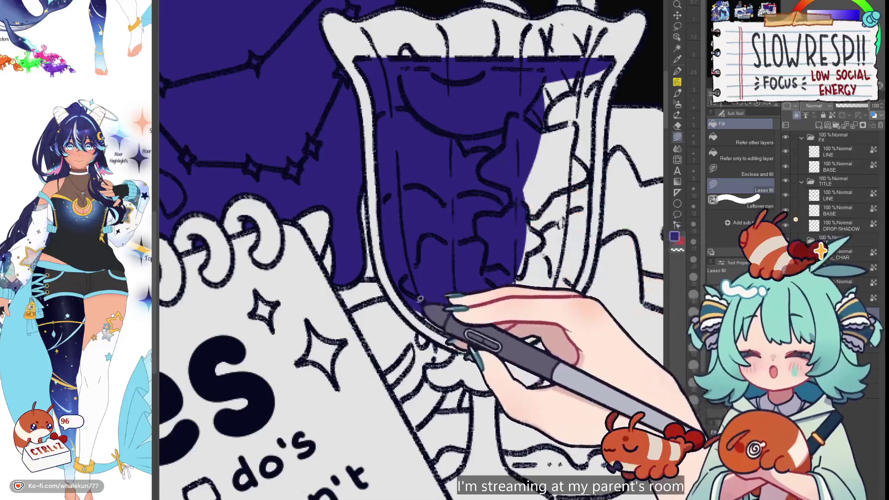
{"action": "mouse_move", "coordinate": [421, 299]}
{"action": "left_mouse_down"}
{"action": "mouse_move", "coordinate": [416, 308]}
{"action": "mouse_move", "coordinate": [471, 347]}
{"action": "mouse_move", "coordinate": [527, 262]}
{"action": "left_mouse_up"}
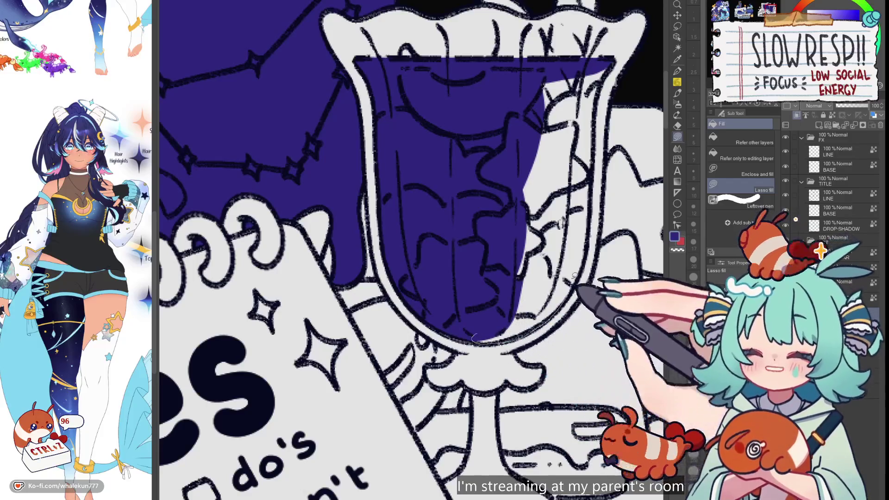
{"action": "mouse_move", "coordinate": [574, 275]}
{"action": "left_mouse_down"}
{"action": "mouse_move", "coordinate": [535, 254]}
{"action": "mouse_move", "coordinate": [490, 301]}
{"action": "left_mouse_up"}
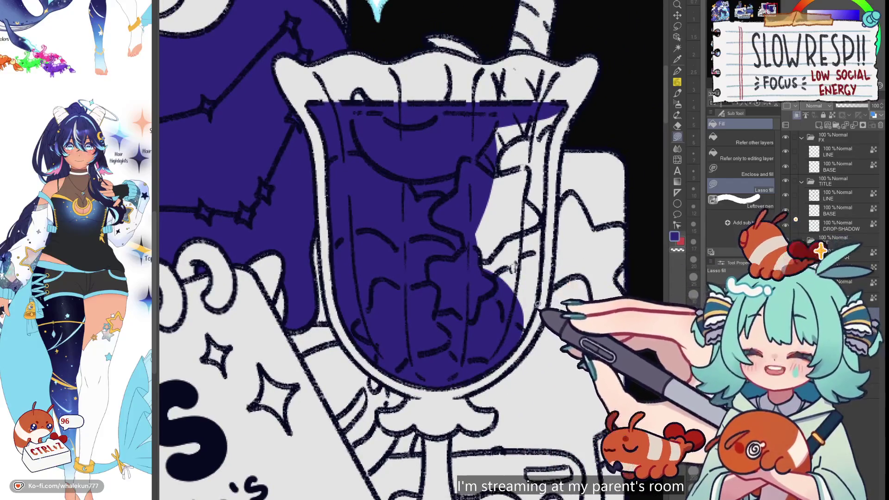
{"action": "mouse_move", "coordinate": [529, 331]}
{"action": "left_mouse_down"}
{"action": "mouse_move", "coordinate": [466, 367]}
{"action": "mouse_move", "coordinate": [453, 212]}
{"action": "mouse_move", "coordinate": [530, 213]}
{"action": "mouse_move", "coordinate": [545, 228]}
{"action": "left_mouse_up"}
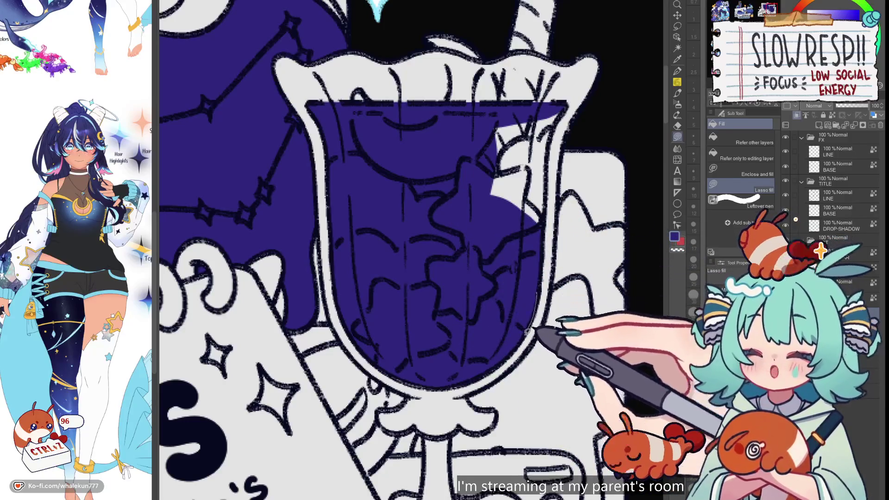
{"action": "left_click_drag", "start_coordinate": [528, 330], "coordinate": [555, 222]}
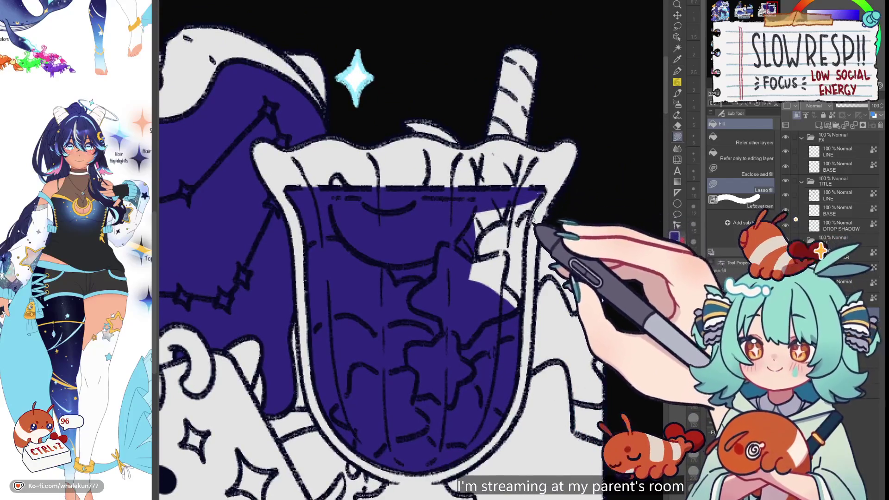
{"action": "mouse_move", "coordinate": [463, 322]}
{"action": "left_mouse_down"}
{"action": "mouse_move", "coordinate": [446, 254]}
{"action": "mouse_move", "coordinate": [518, 199]}
{"action": "left_mouse_up"}
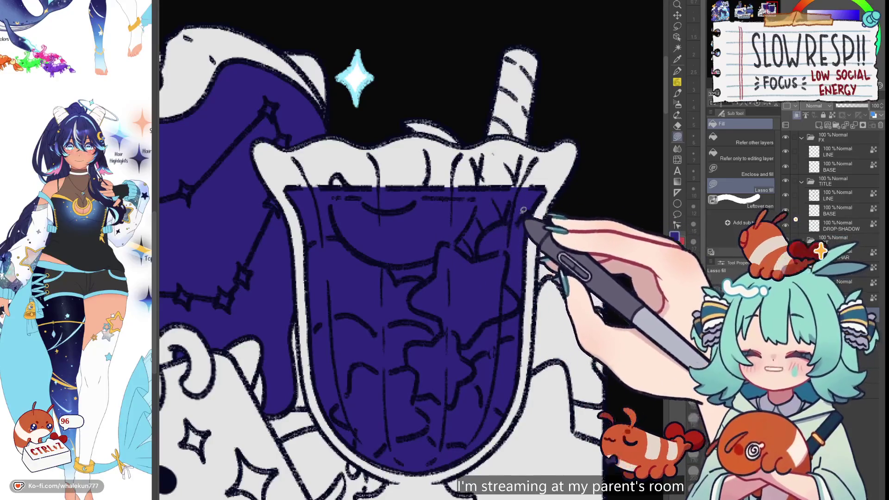
{"action": "left_click_drag", "start_coordinate": [468, 292], "coordinate": [518, 157]}
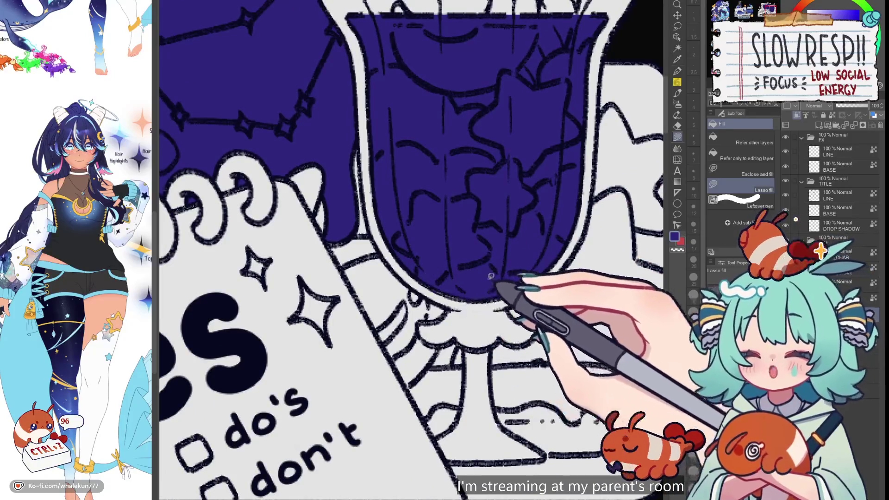
Zoom out to check the indigo-filled cup on the sheet and select the Airbrush
{"action": "key", "text": "ctrl+minus"}
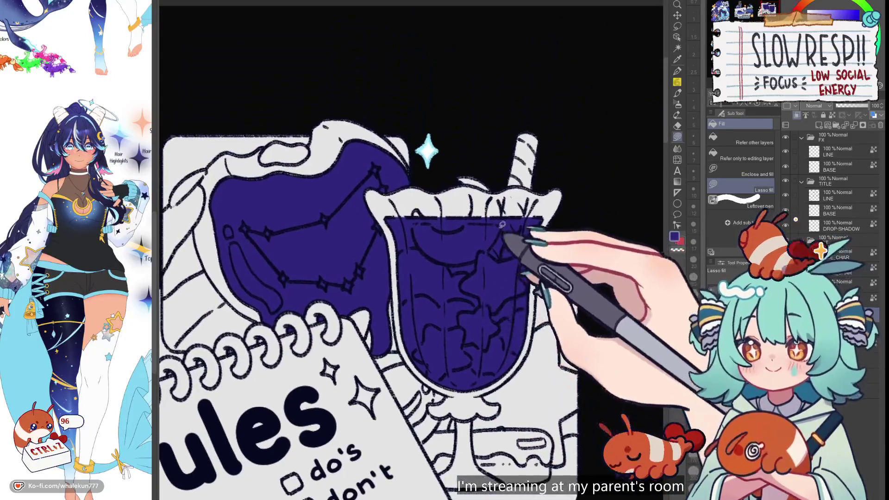
{"action": "left_click_drag", "start_coordinate": [493, 320], "coordinate": [491, 237]}
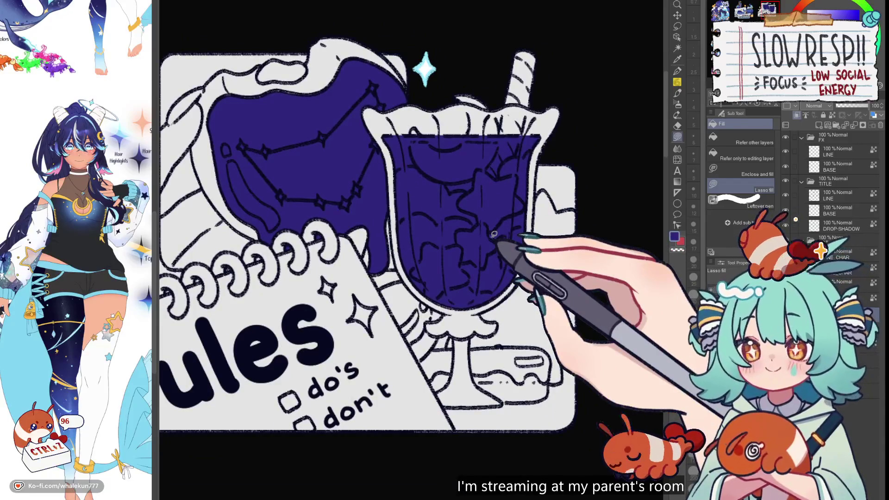
{"action": "key", "text": "ctrl+plus"}
{"action": "key", "text": "ctrl+plus"}
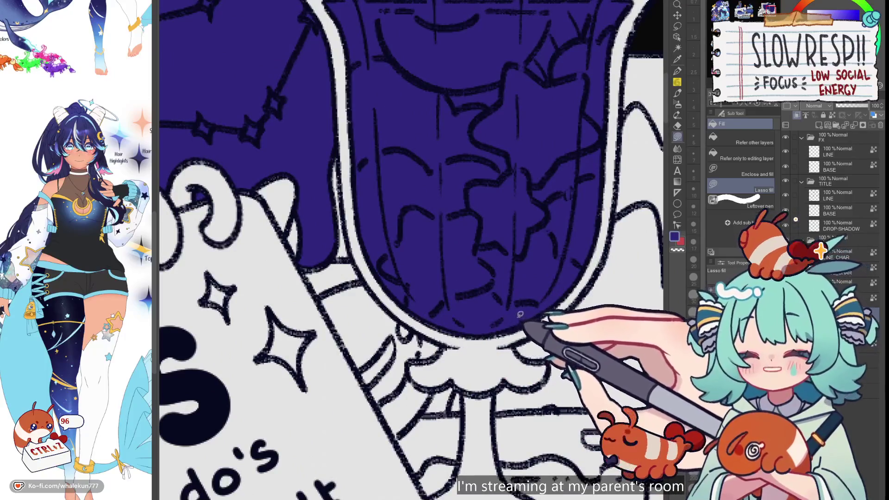
{"action": "key", "text": "ctrl+minus"}
{"action": "key", "text": "ctrl+minus"}
{"action": "key", "text": "ctrl+minus"}
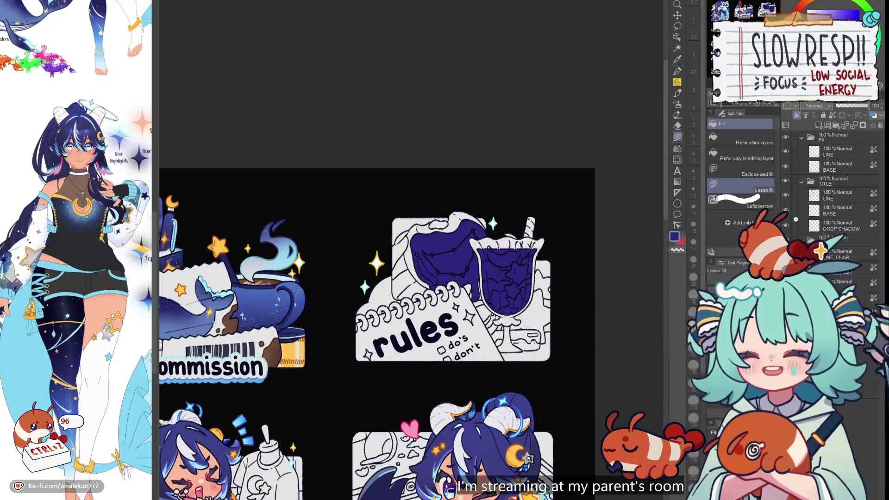
{"action": "key", "text": "b"}
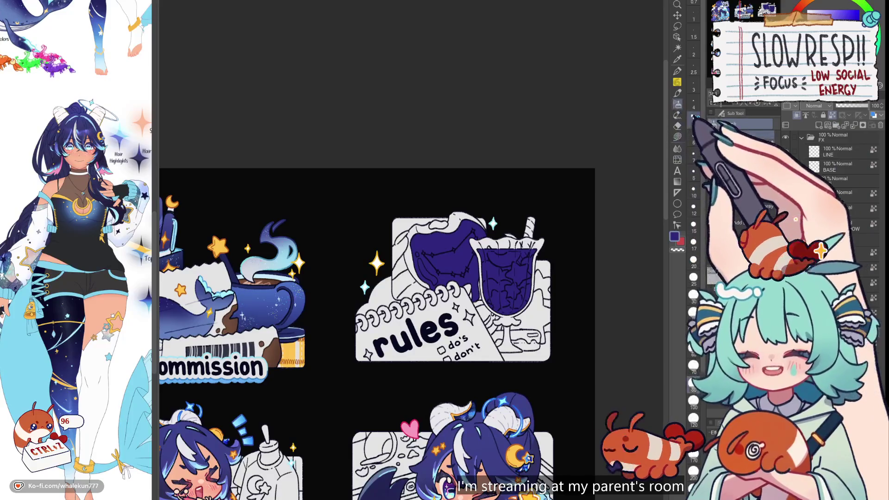
{"action": "left_click_drag", "start_coordinate": [437, 498], "coordinate": [523, 378]}
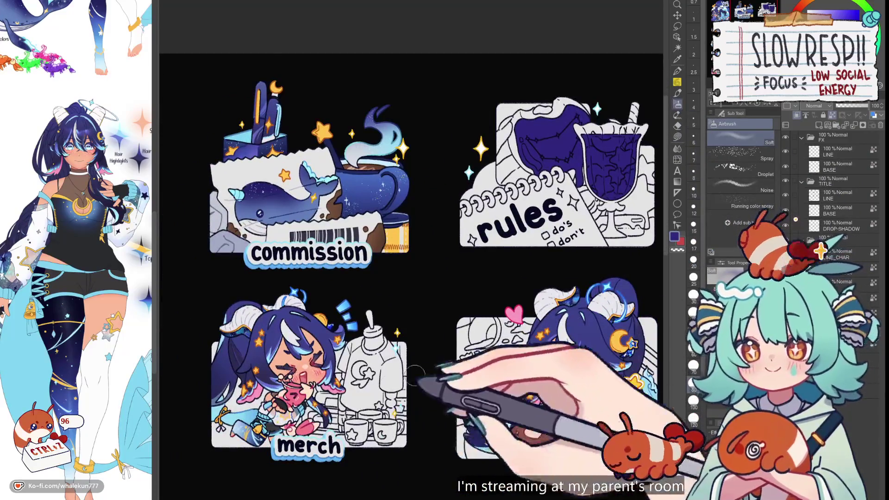
{"action": "mouse_move", "coordinate": [523, 426]}
{"action": "left_mouse_down"}
{"action": "mouse_move", "coordinate": [482, 389]}
{"action": "mouse_move", "coordinate": [531, 335]}
{"action": "left_mouse_up"}
{"action": "mouse_move", "coordinate": [416, 278]}
{"action": "left_mouse_down"}
{"action": "mouse_move", "coordinate": [565, 191]}
{"action": "mouse_move", "coordinate": [615, 259]}
{"action": "mouse_move", "coordinate": [629, 261]}
{"action": "left_mouse_up"}
{"action": "mouse_move", "coordinate": [199, 9]}
{"action": "left_mouse_down"}
{"action": "mouse_move", "coordinate": [254, 293]}
{"action": "mouse_move", "coordinate": [317, 248]}
{"action": "mouse_move", "coordinate": [289, 273]}
{"action": "mouse_move", "coordinate": [379, 260]}
{"action": "mouse_move", "coordinate": [588, 365]}
{"action": "mouse_move", "coordinate": [525, 354]}
{"action": "mouse_move", "coordinate": [444, 365]}
{"action": "left_mouse_up"}
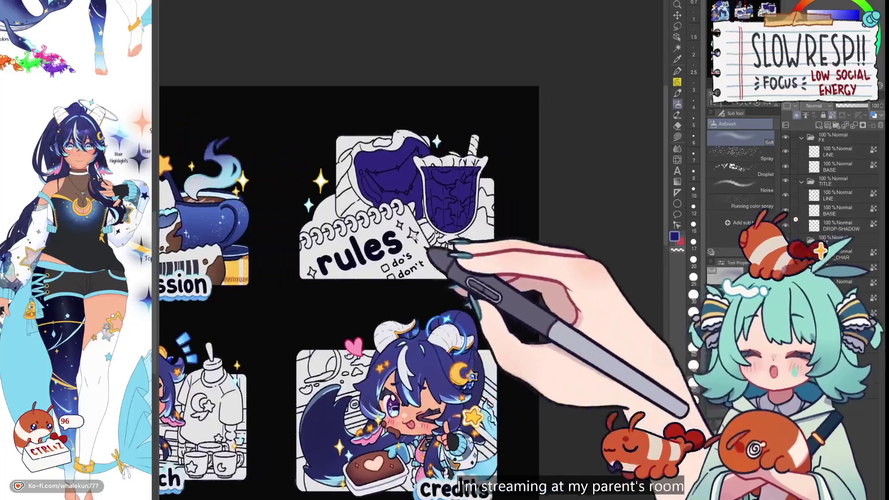
{"action": "scroll", "coordinate": [423, 251], "scroll_direction": "up", "scroll_amount": 3}
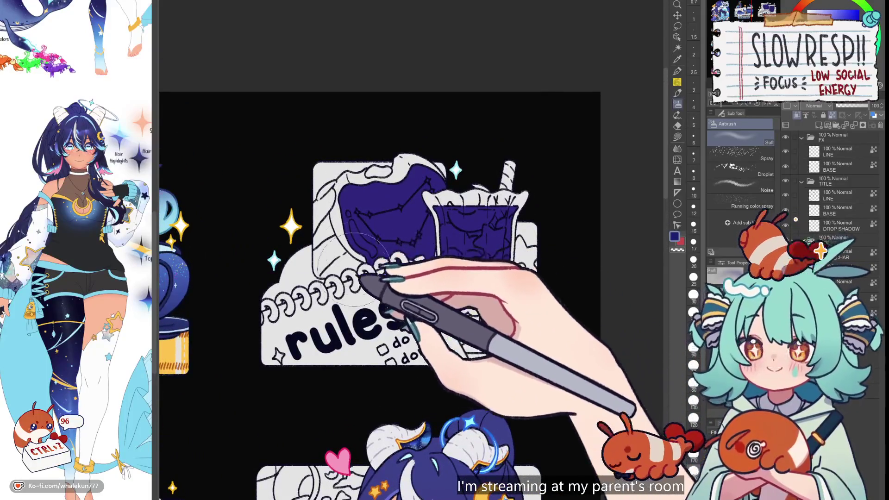
{"action": "key", "text": "ctrl+z"}
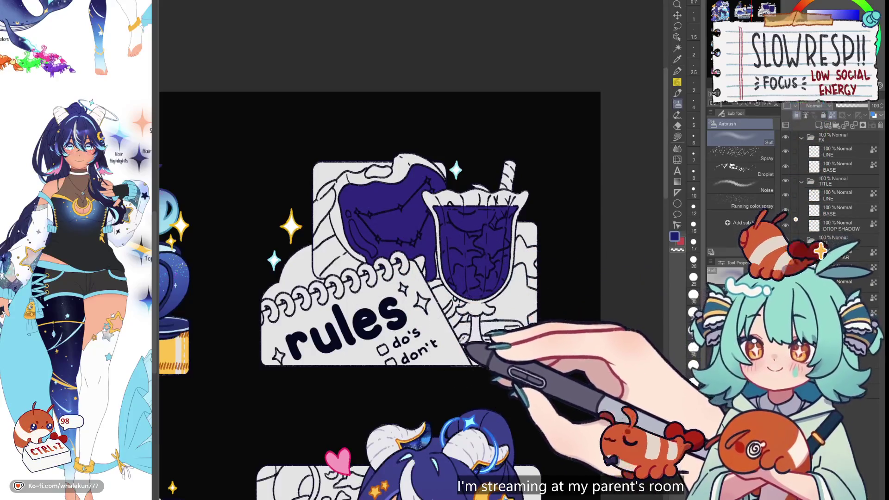
{"action": "key", "text": "ctrl+z"}
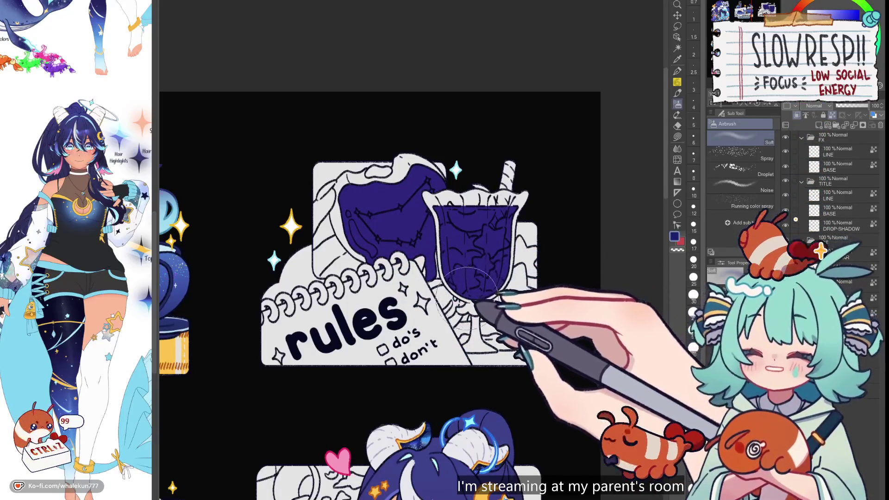